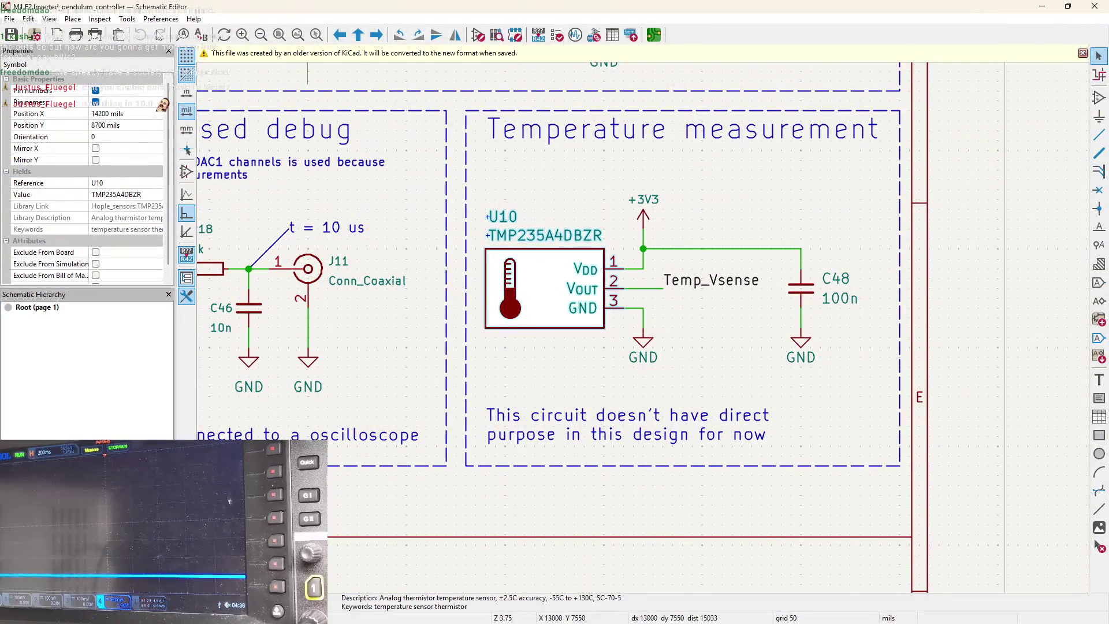
- Bring the KiCad Schematic Editor, showing the temperature measurement circuit, in front of STM32CubeIDE
left_click(193, 18)
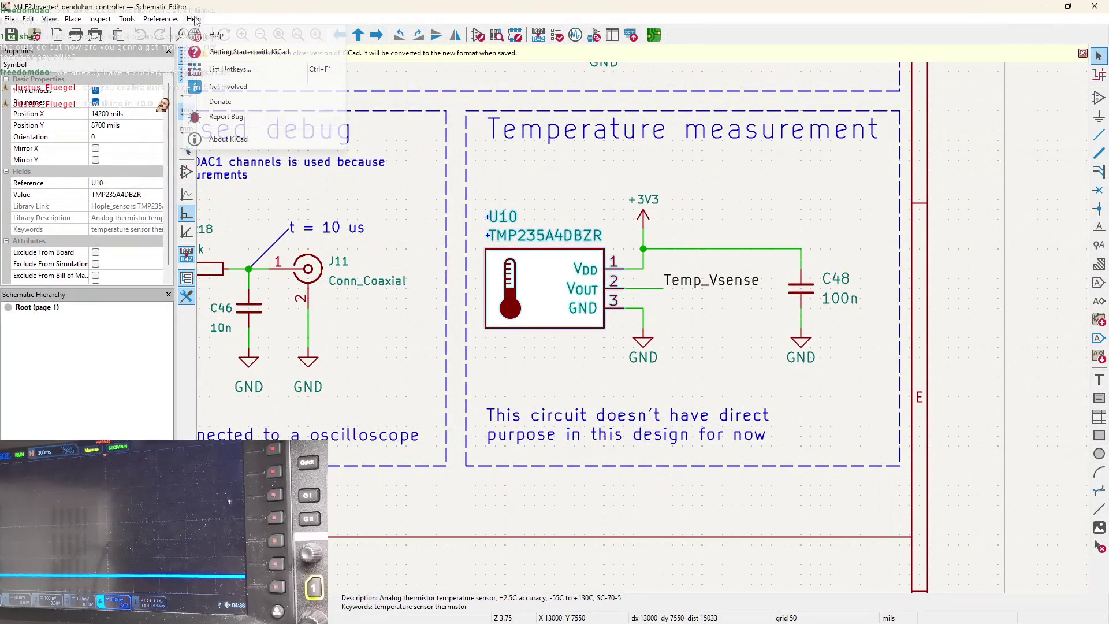
- Confirm in About KiCad that version 9.0.7 is installed, then minimize the schematic editor
left_click(223, 138)
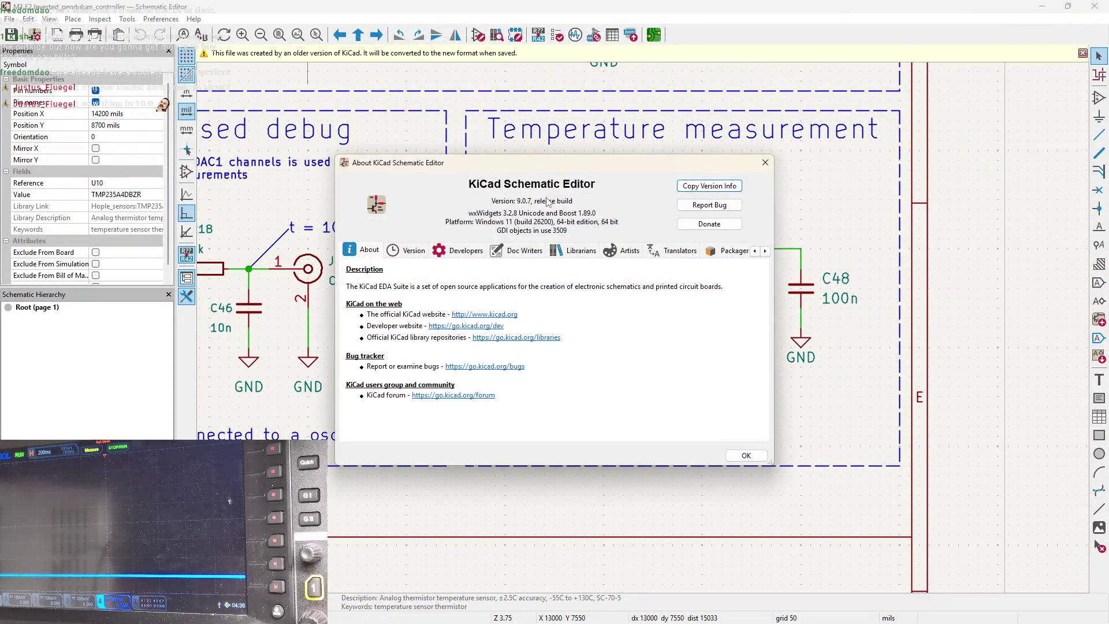
left_click(765, 162)
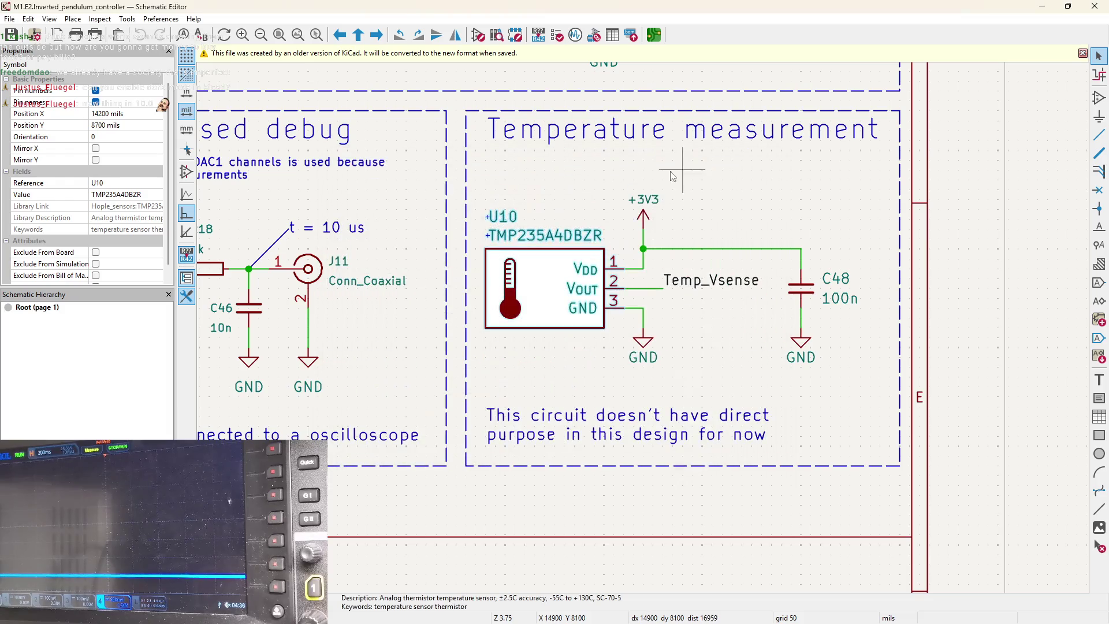
left_click(1051, 5)
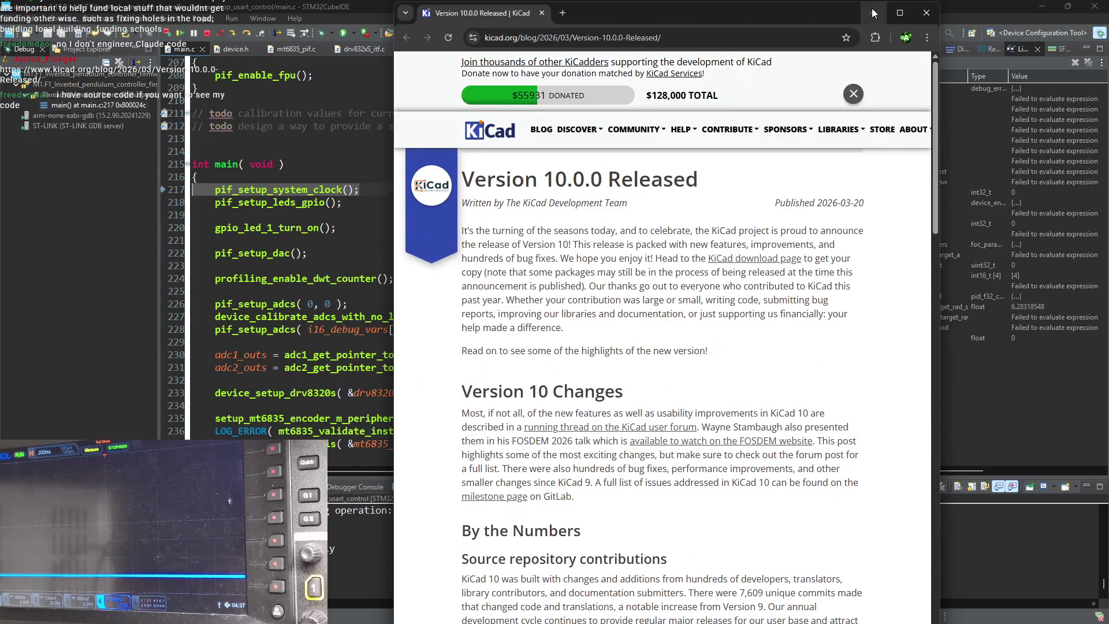
- Skim the KiCad 10.0.0 release notes full-screen, then switch back to the firmware code
left_click(897, 13)
scroll(745, 170, "down", 20)
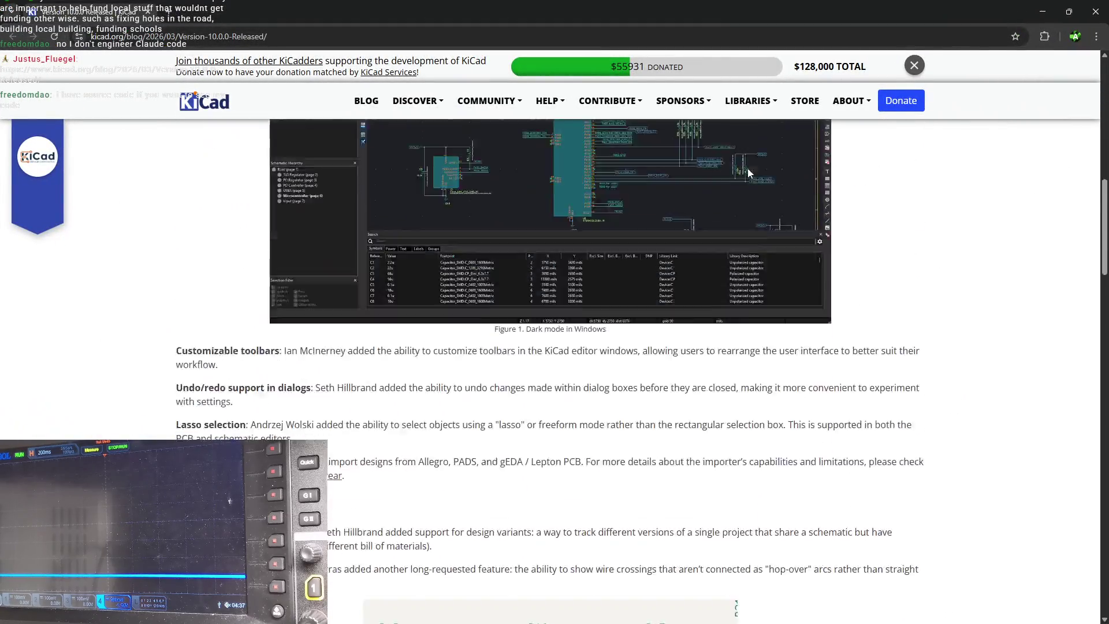
scroll(744, 172, "down", 15)
scroll(726, 251, "up", 20)
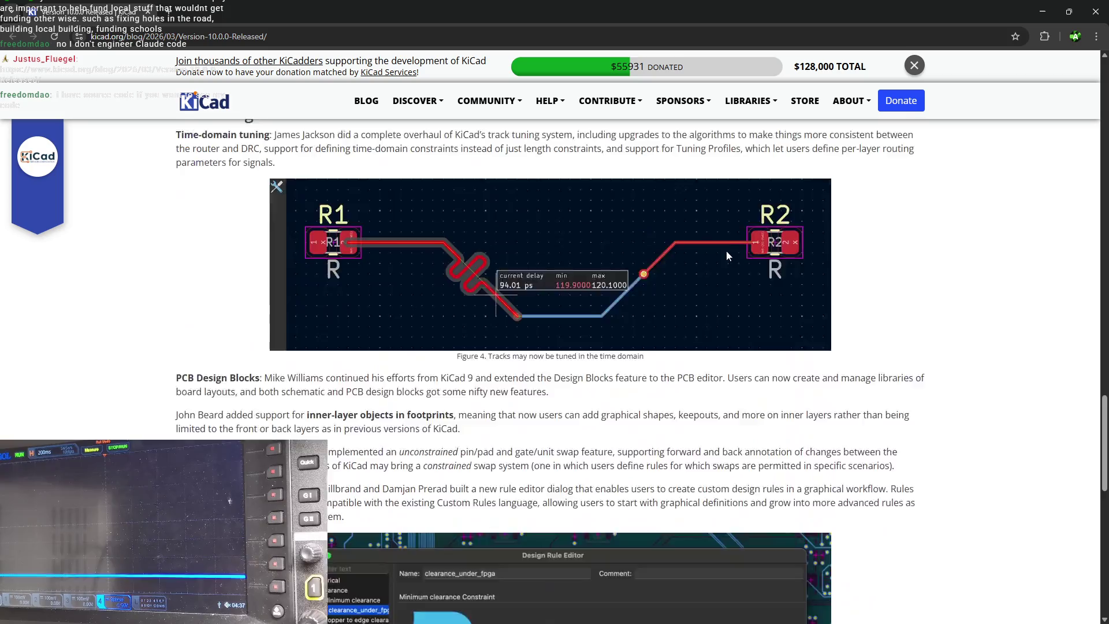
scroll(725, 251, "up", 15)
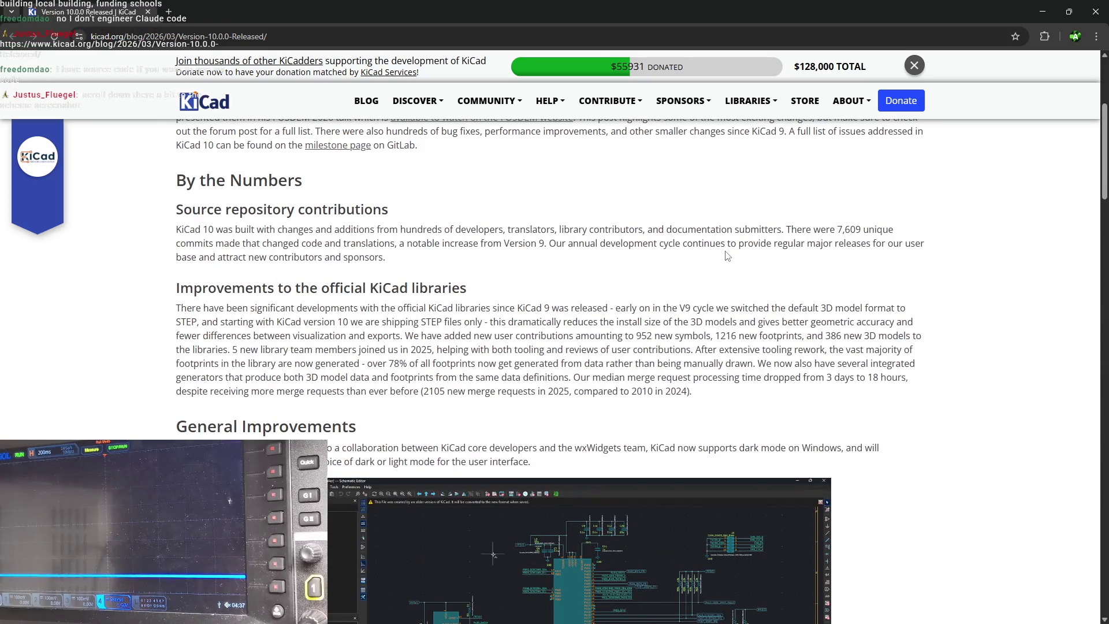
key("alt+Tab")
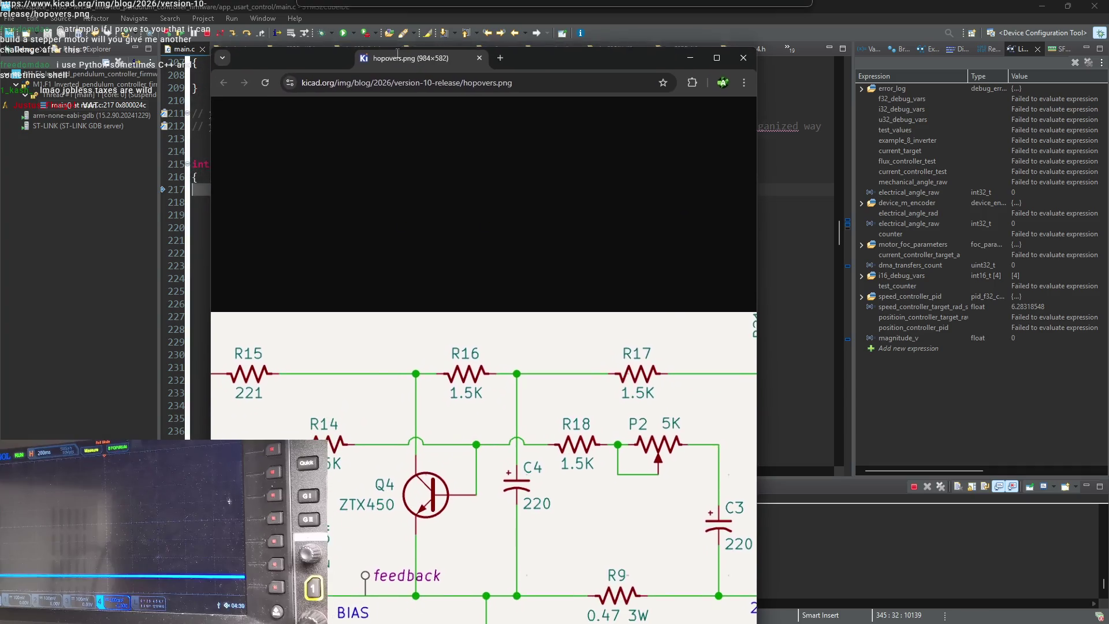
- View the hopovers.png schematic image maximized, then return to the STM32CubeIDE debug session
left_click(732, 54)
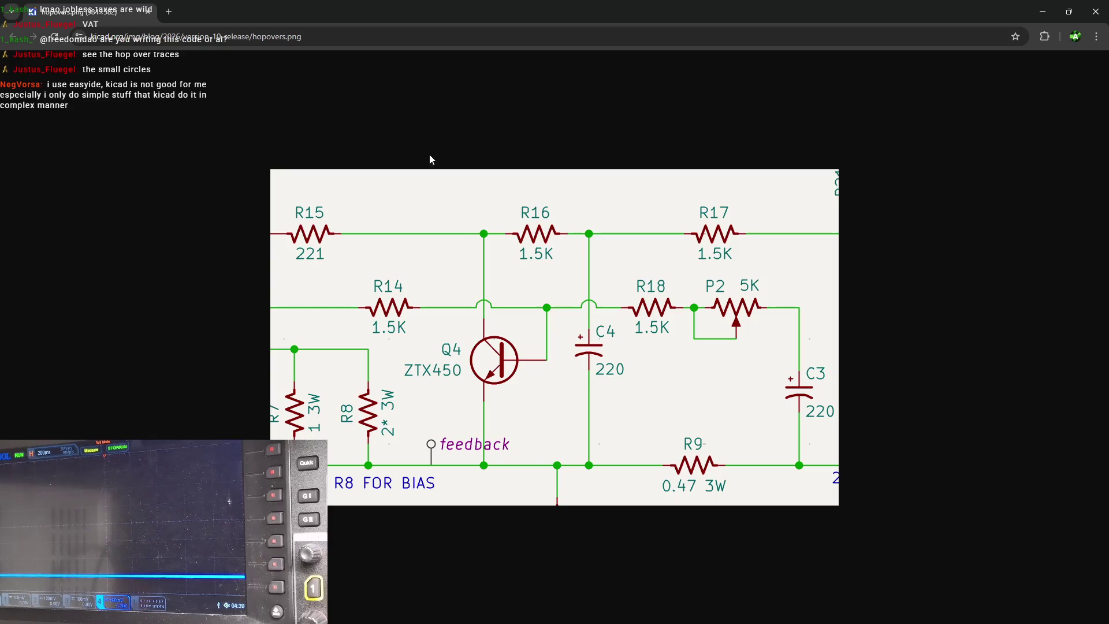
key("alt+Tab")
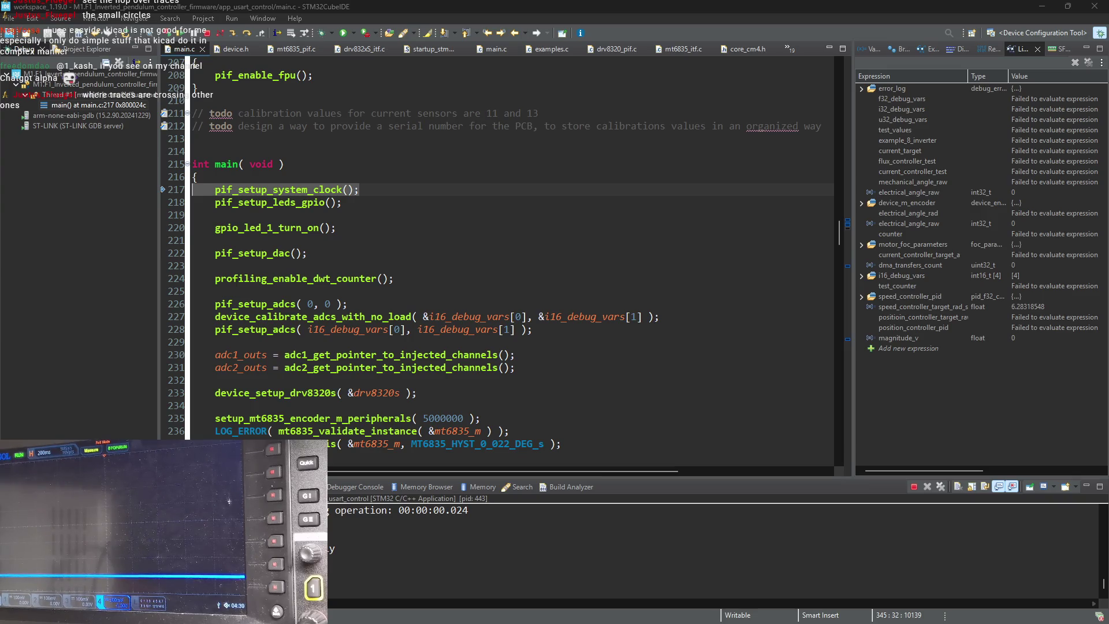
- Bring the hopovers.png image back in front of the IDE and maximize it
key("alt+Tab")
left_click(754, 28)
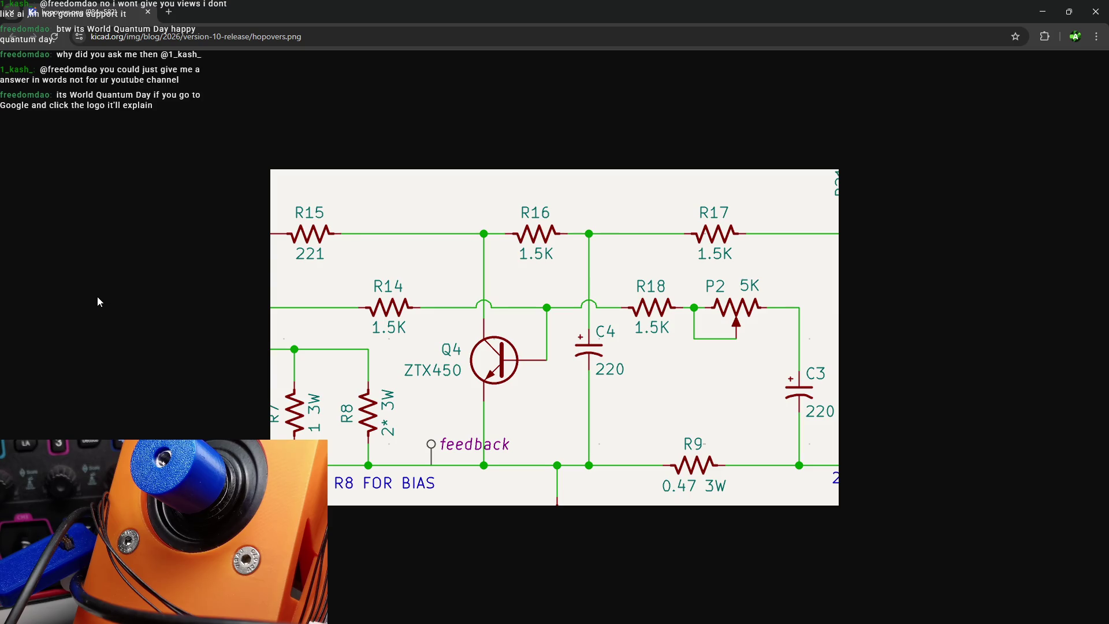
left_click(169, 11)
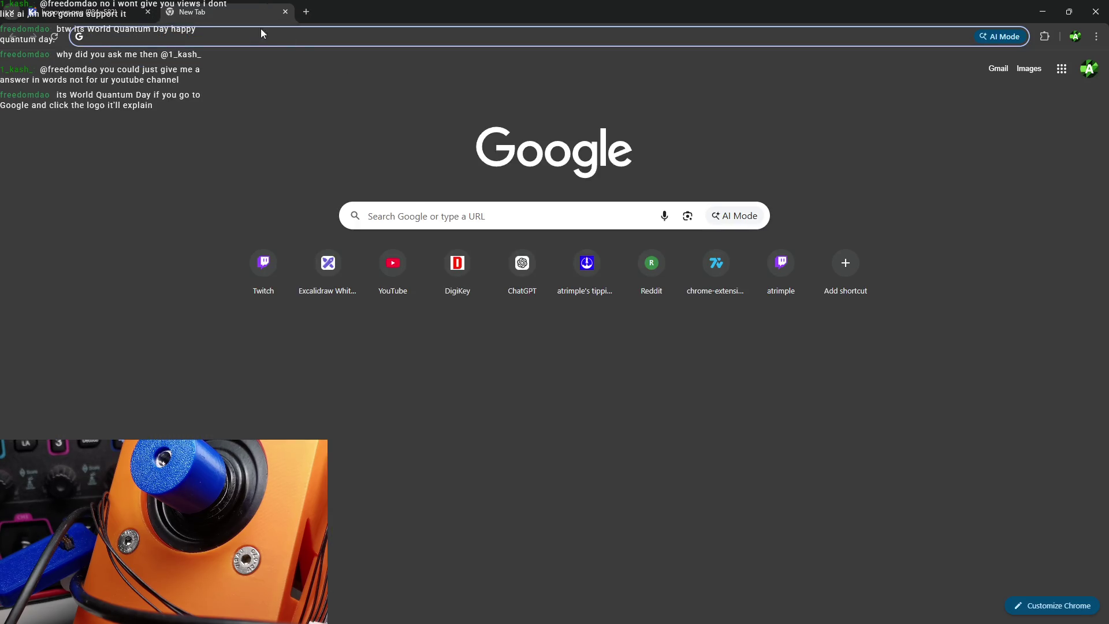
type("world q")
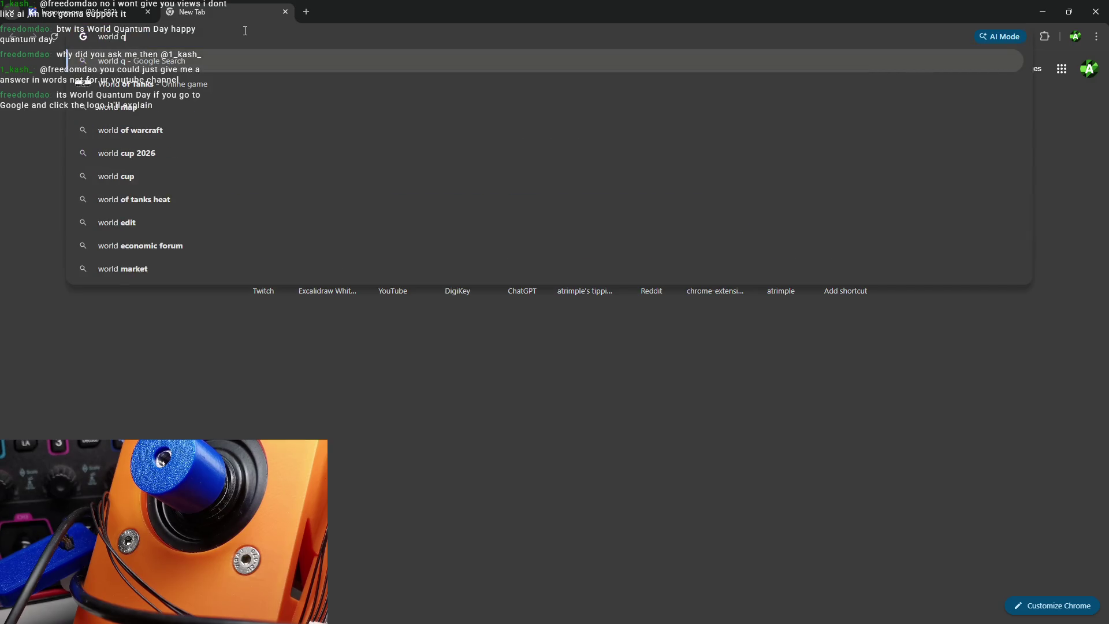
type("uantum day")
key("Return")
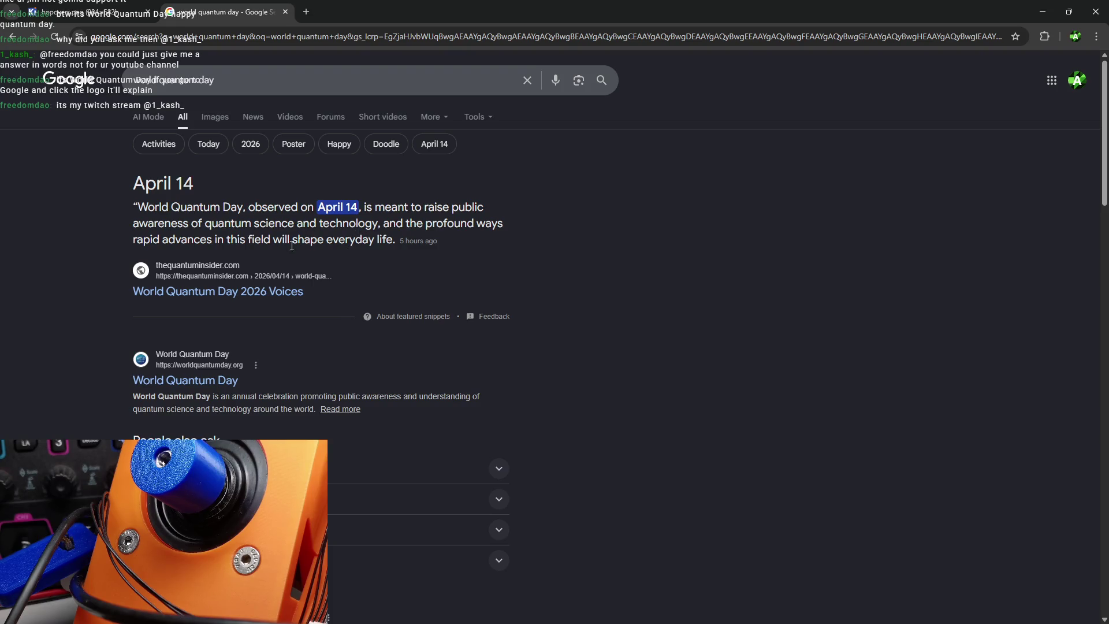
middle_click(229, 8)
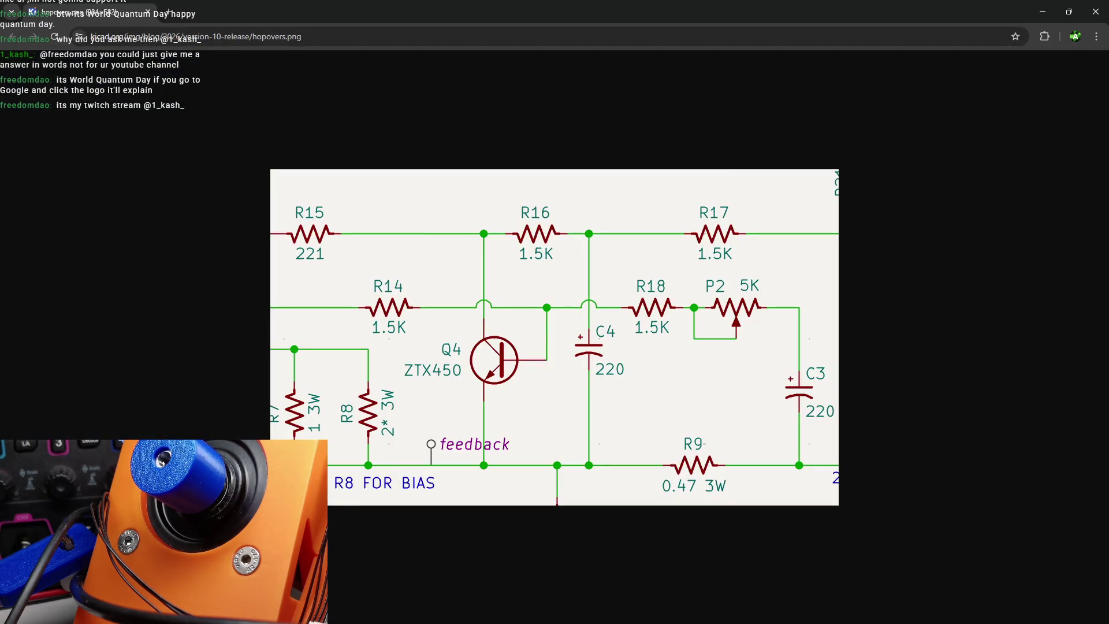
key("alt+Left")
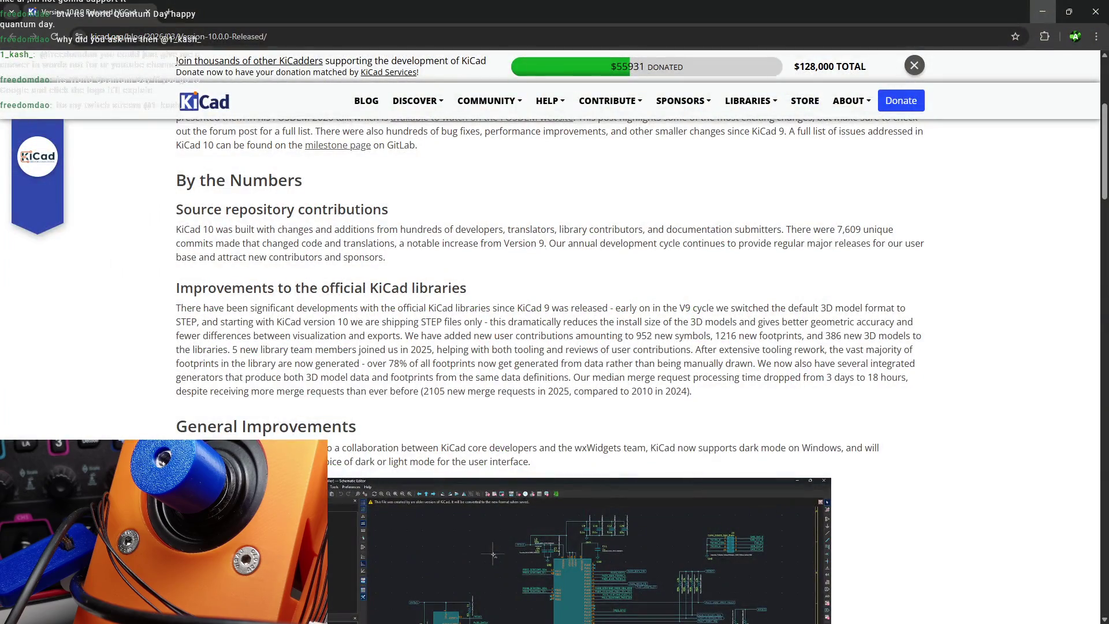
scroll(504, 223, "up", 5)
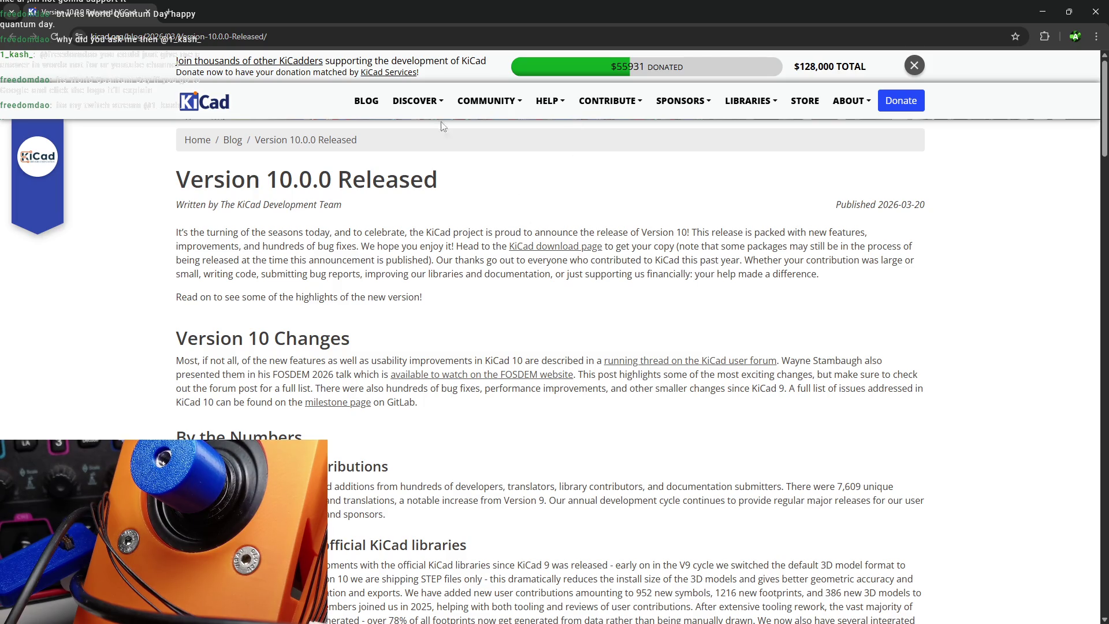
left_click(233, 144)
- Browse older blog pages 4 and 3 and open the 'Version 9.0.0 Released' post
scroll(621, 246, "down", 15)
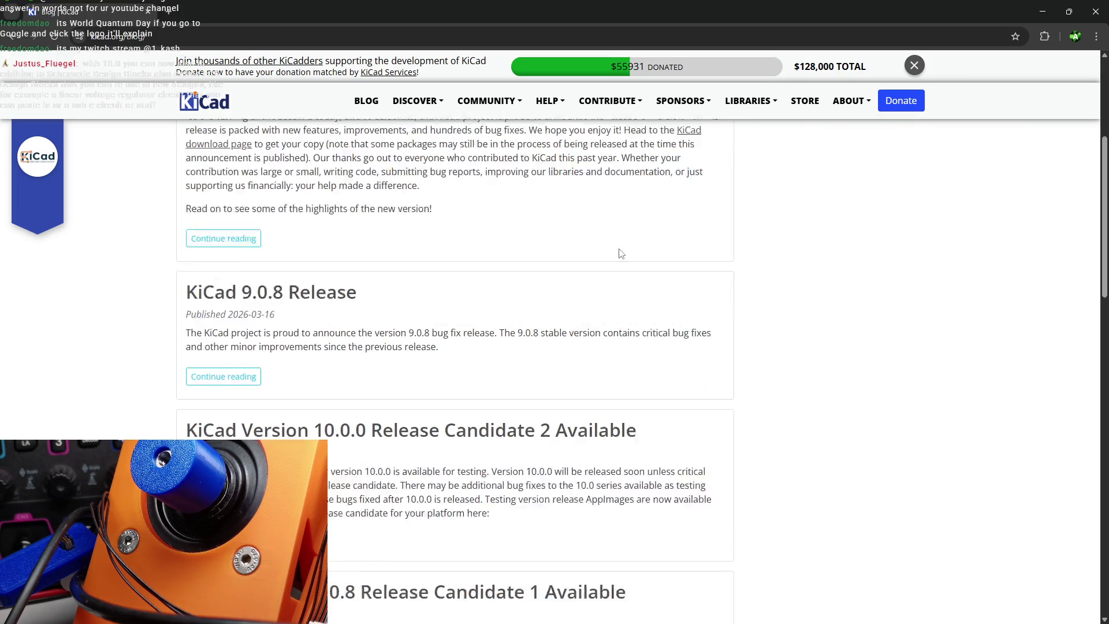
scroll(601, 250, "down", 7)
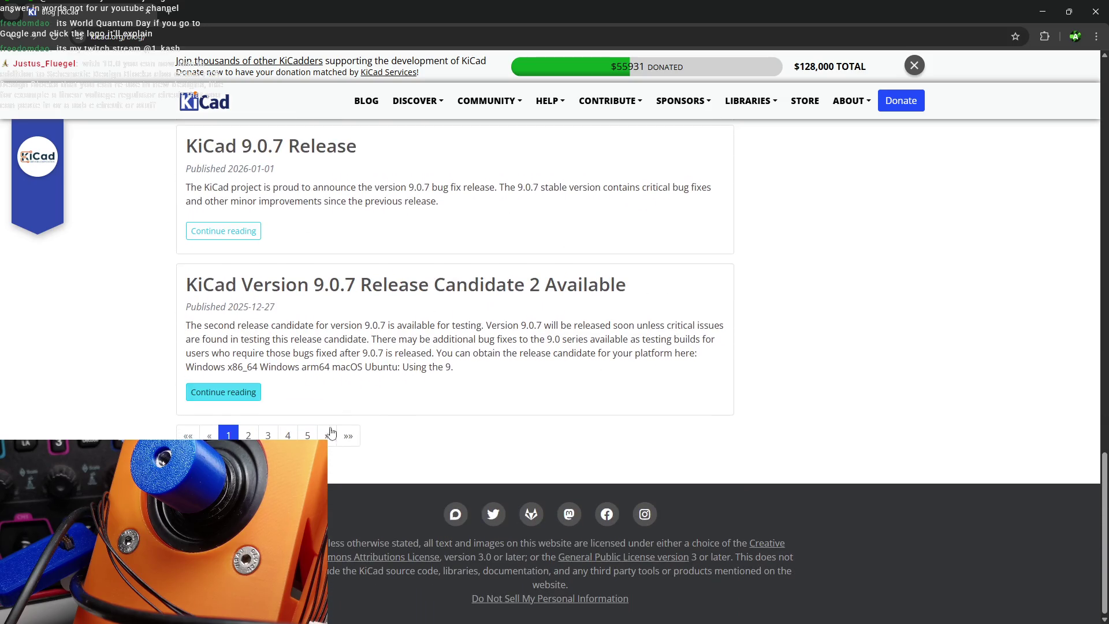
left_click(285, 435)
scroll(320, 388, "down", 15)
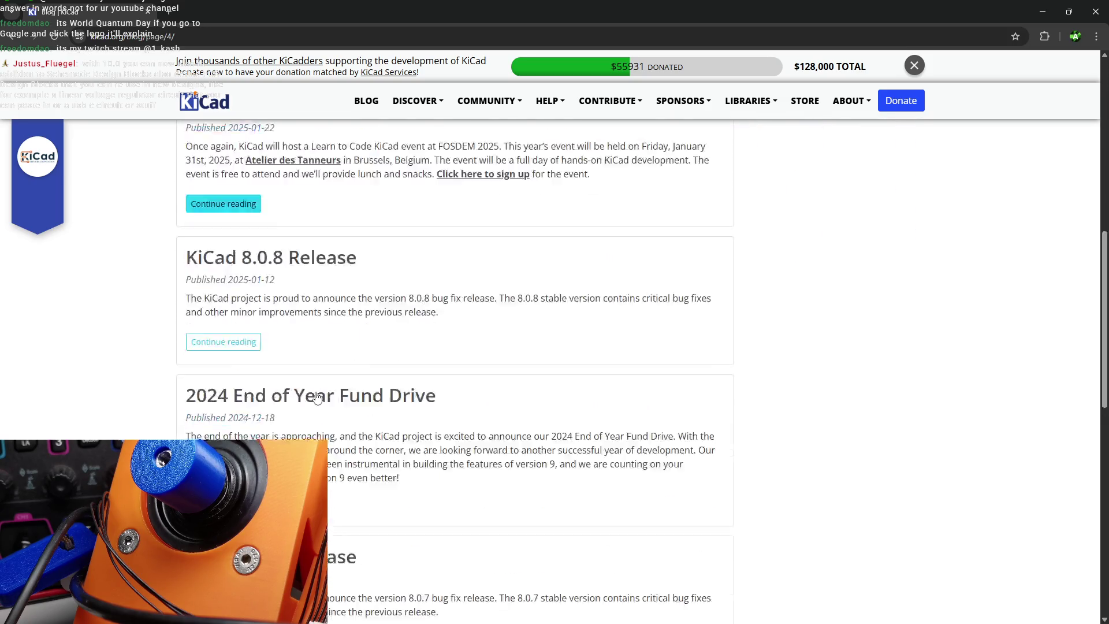
left_click(248, 435)
scroll(312, 413, "down", 15)
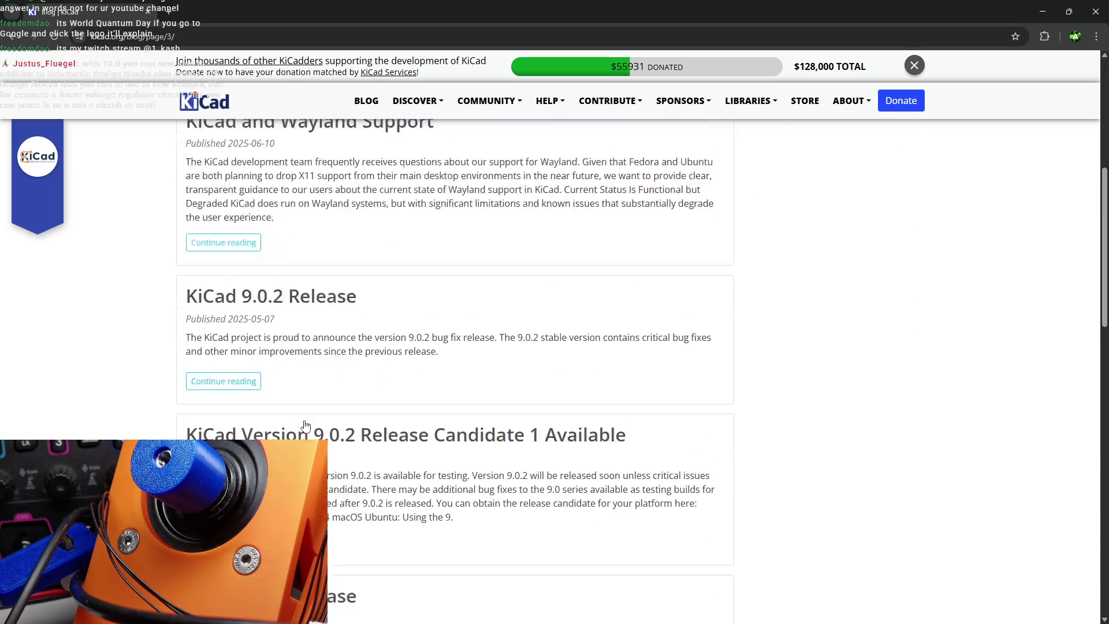
scroll(323, 405, "up", 4)
left_click(314, 431)
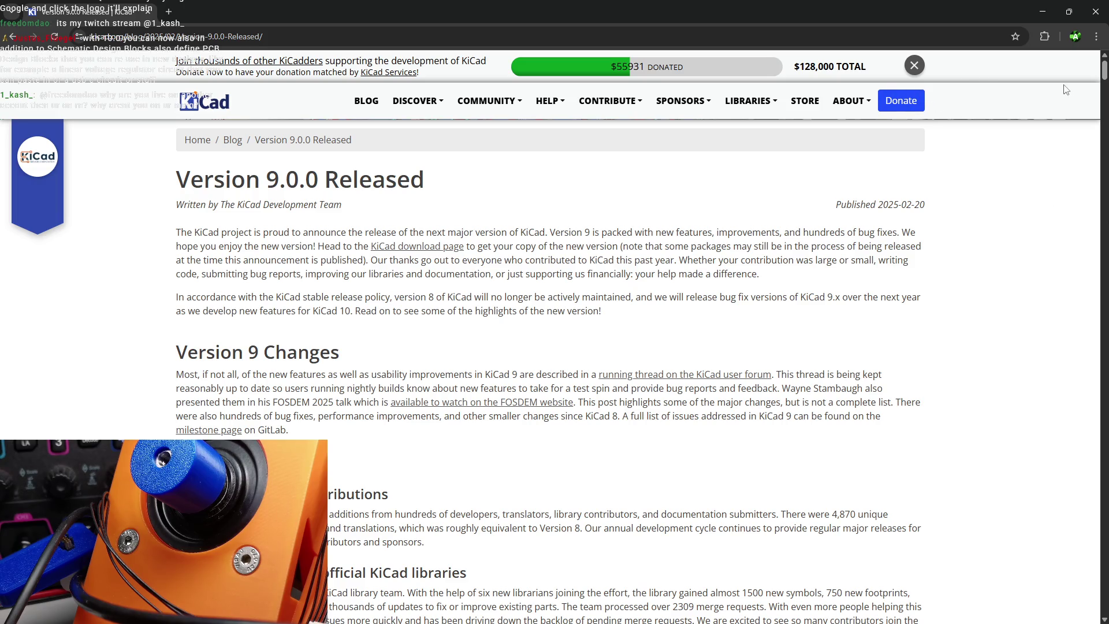
- Dismiss the donation banner over the Version 9.0.0 post and glance at the ABOUT menu links
left_click(914, 65)
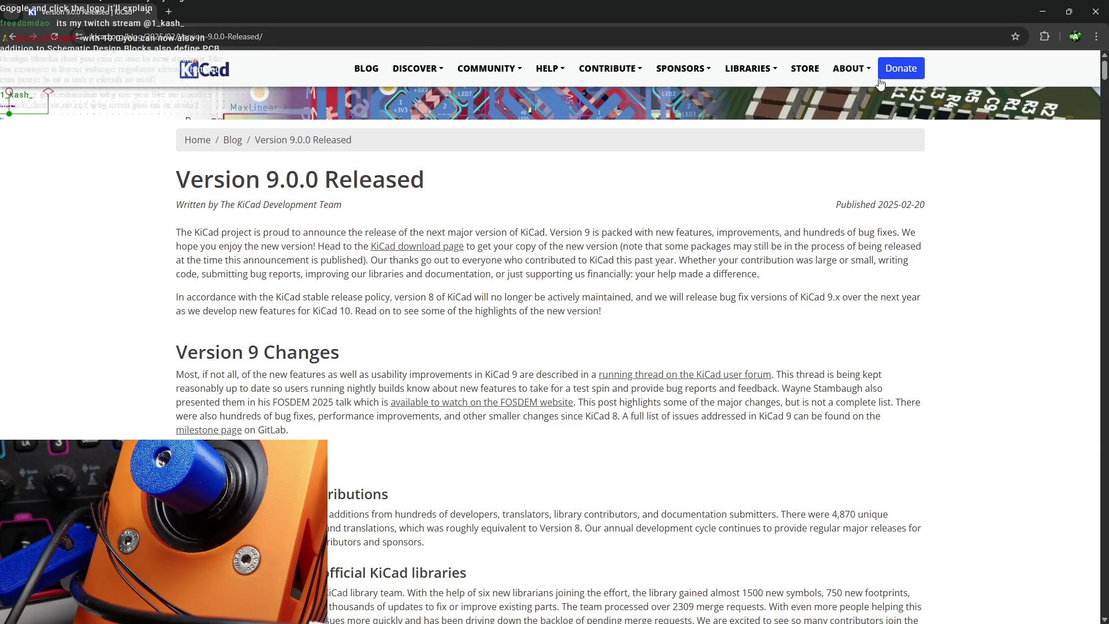
left_click(850, 68)
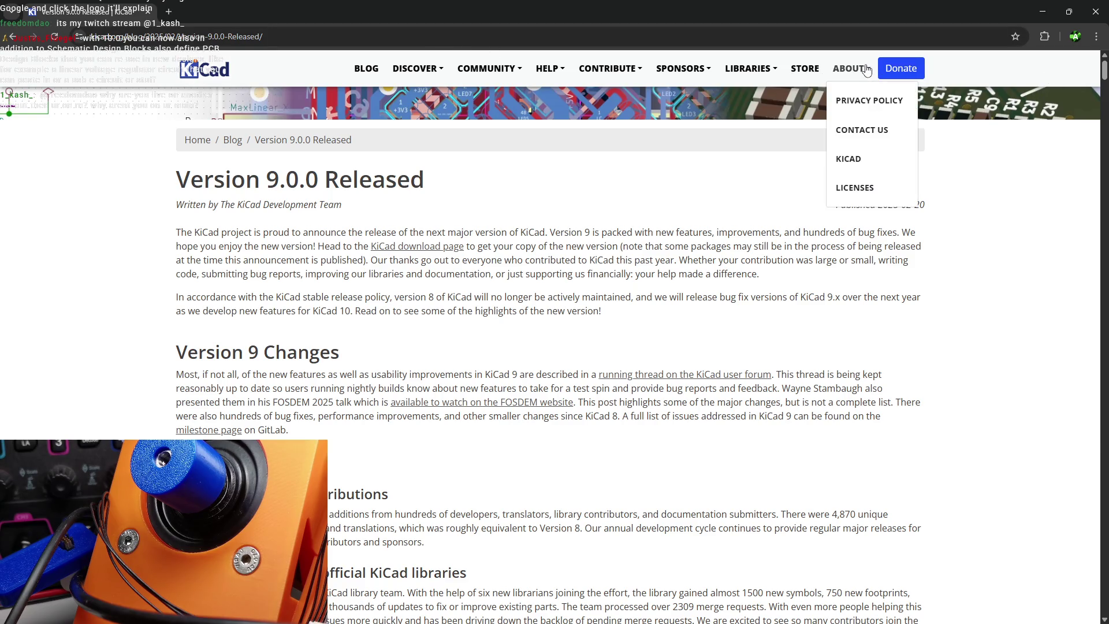
left_click(1046, 71)
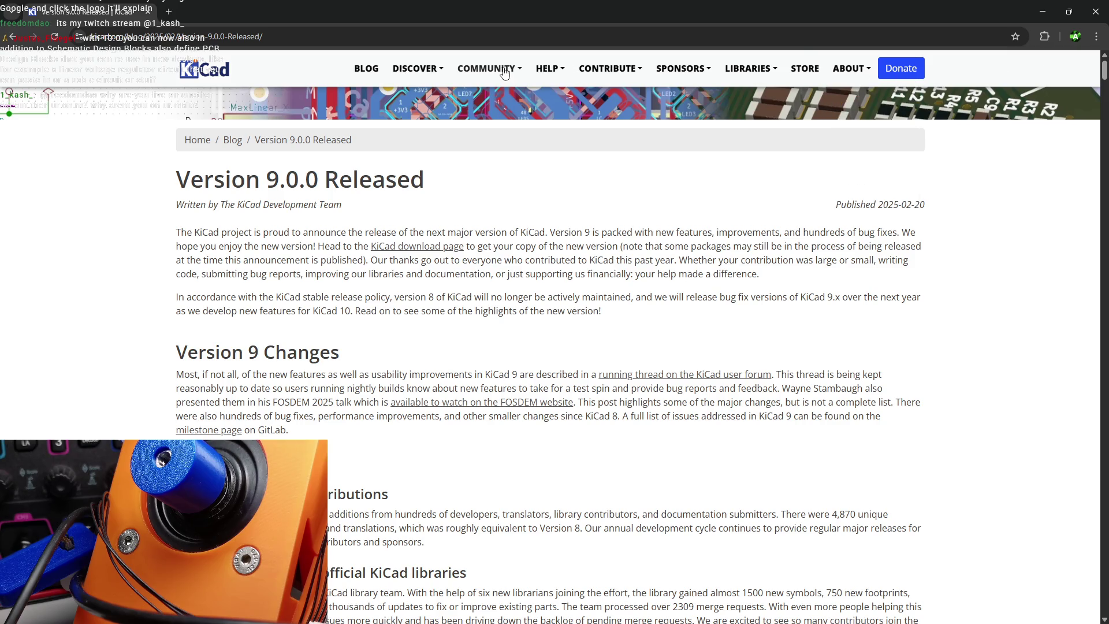
scroll(1048, 118, "down", 5)
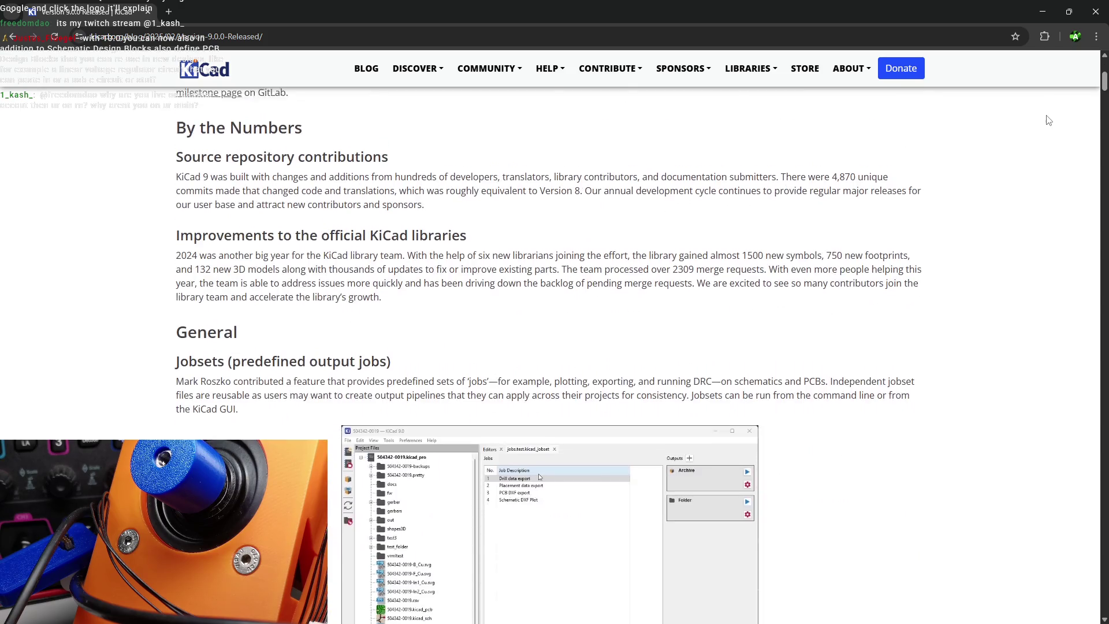
scroll(1048, 117, "up", 5)
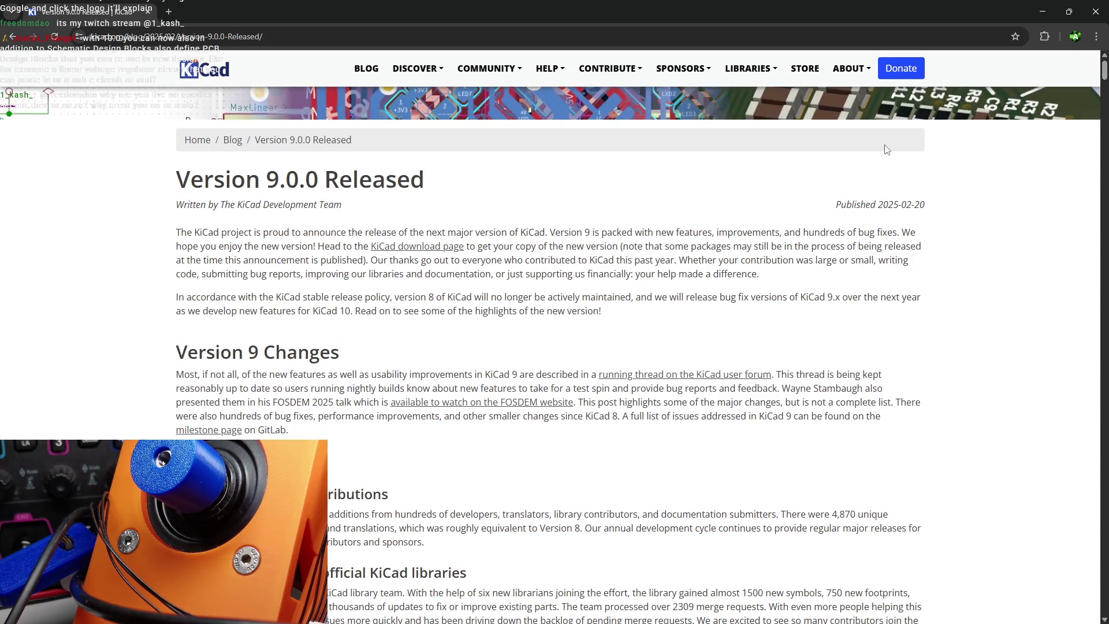
- Take the browser out of full screen and snap it to the right half of the screen
mouse_move(654, 6)
left_mouse_down()
mouse_move(593, 71)
mouse_move(666, 50)
left_mouse_up()
key("super+Right")
key("Escape")
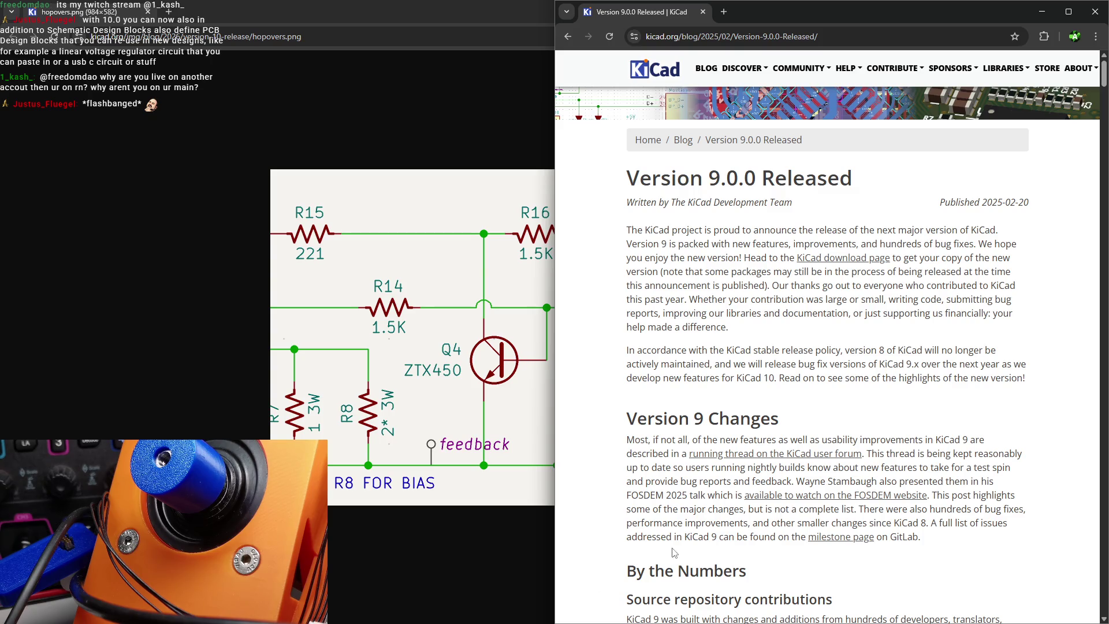
- Read down through the Version 9.0.0 release post and maximize the browser window
scroll(687, 329, "down", 1)
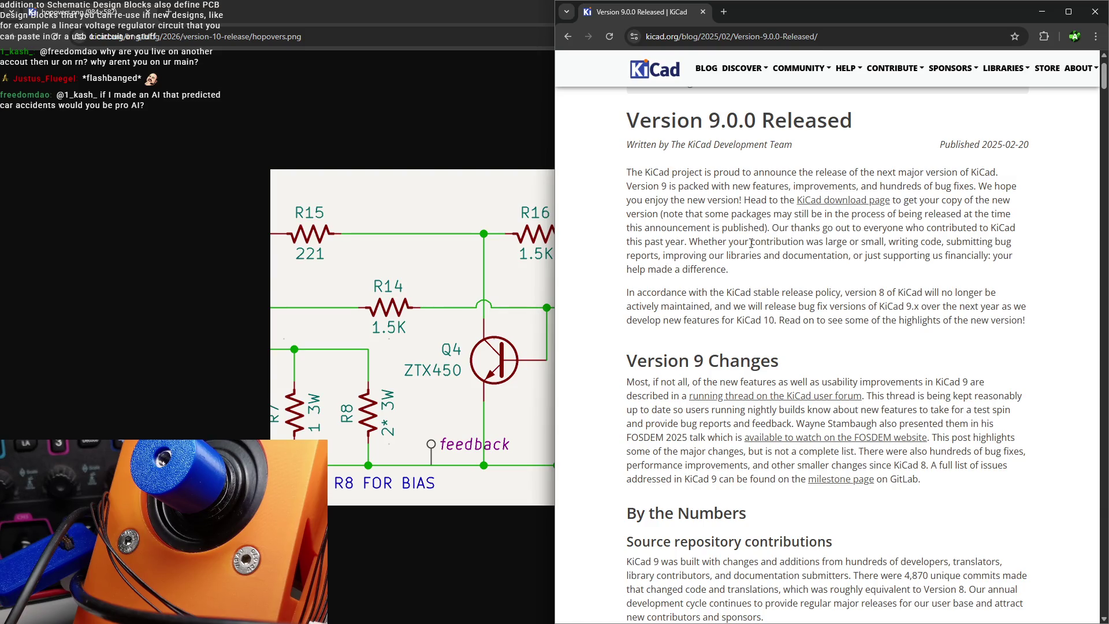
scroll(748, 243, "down", 2)
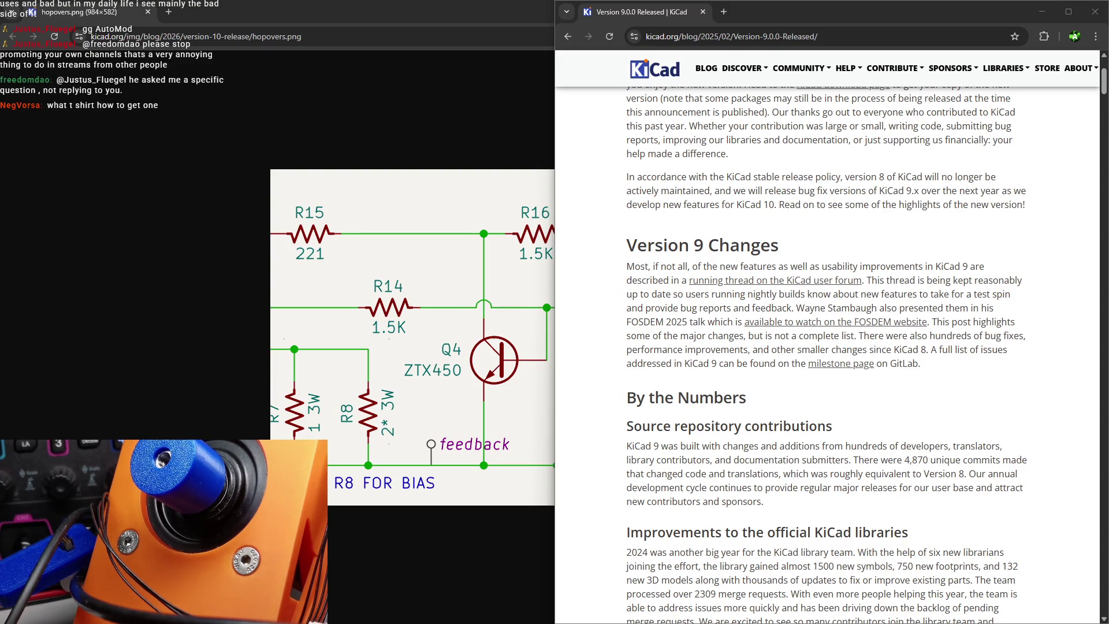
scroll(745, 499, "down", 1)
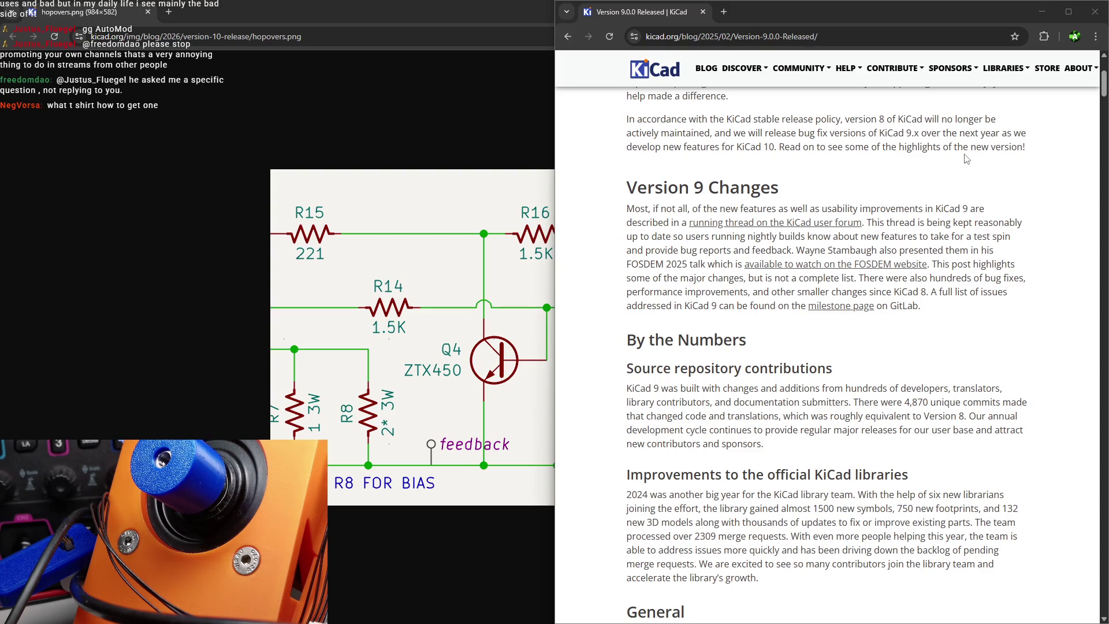
double_click(1004, 8)
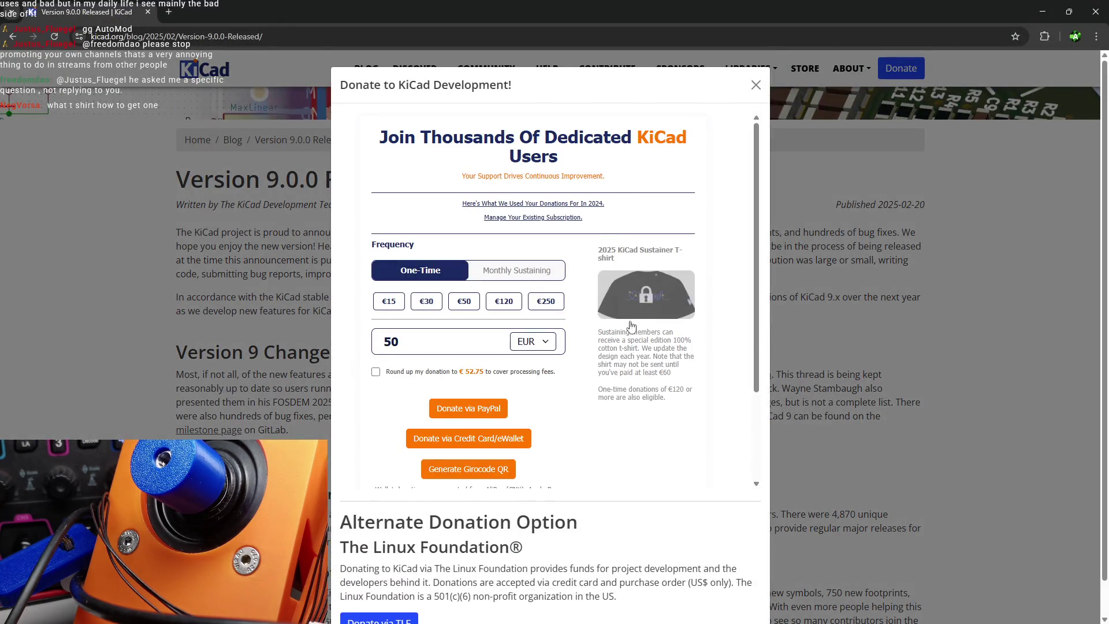
scroll(661, 216, "down", 1)
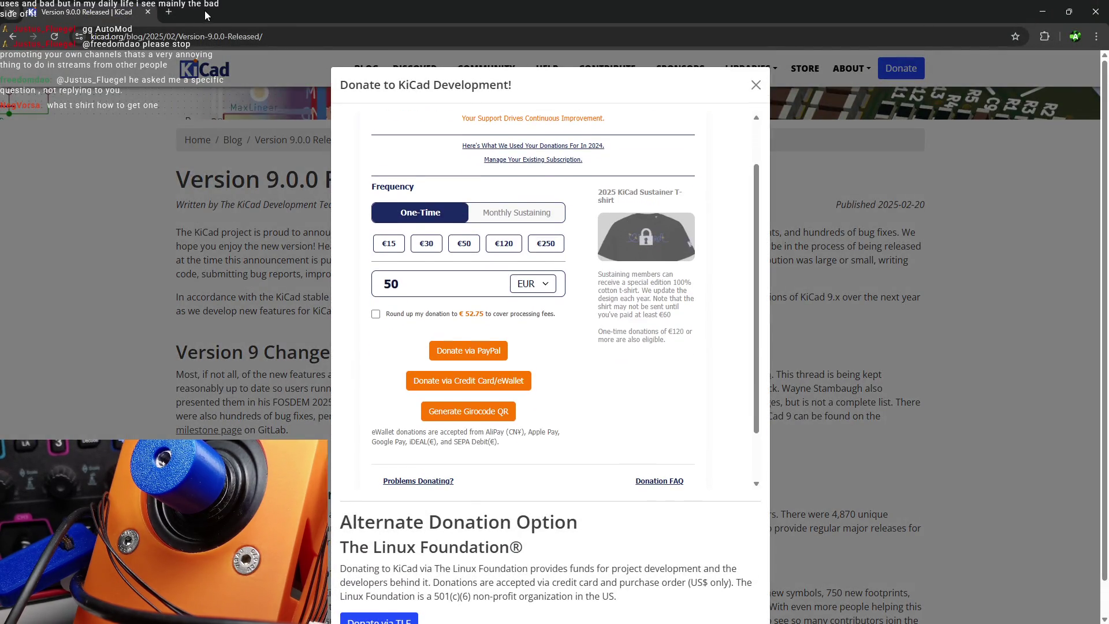
- Search Google Images for 'kicad tshirt' in a new tab
left_click(169, 12)
type("k")
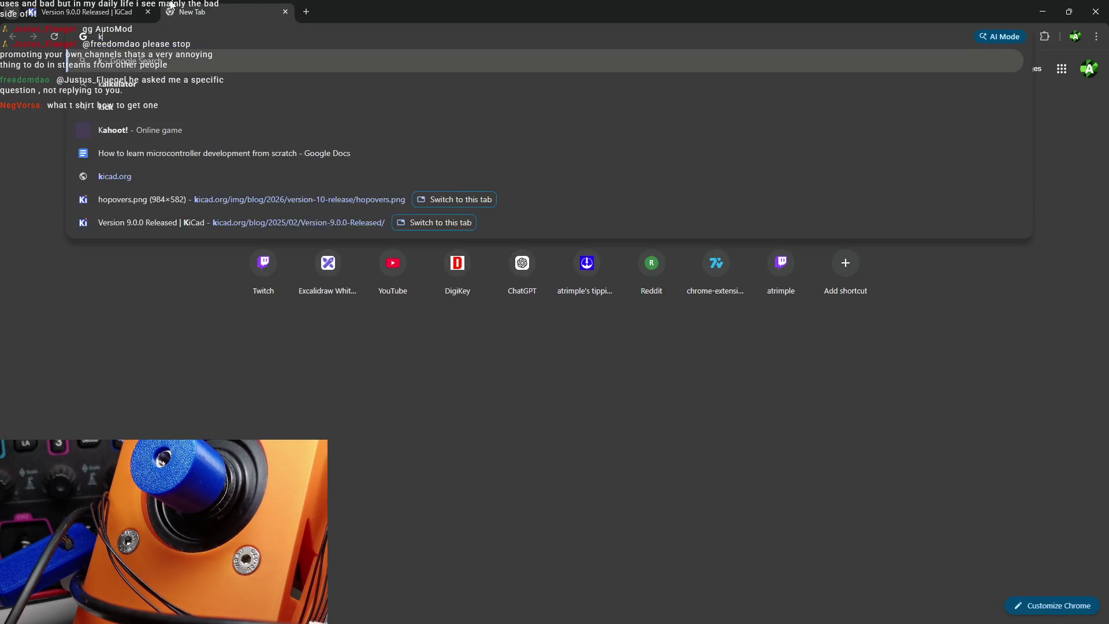
type("icad tshirt")
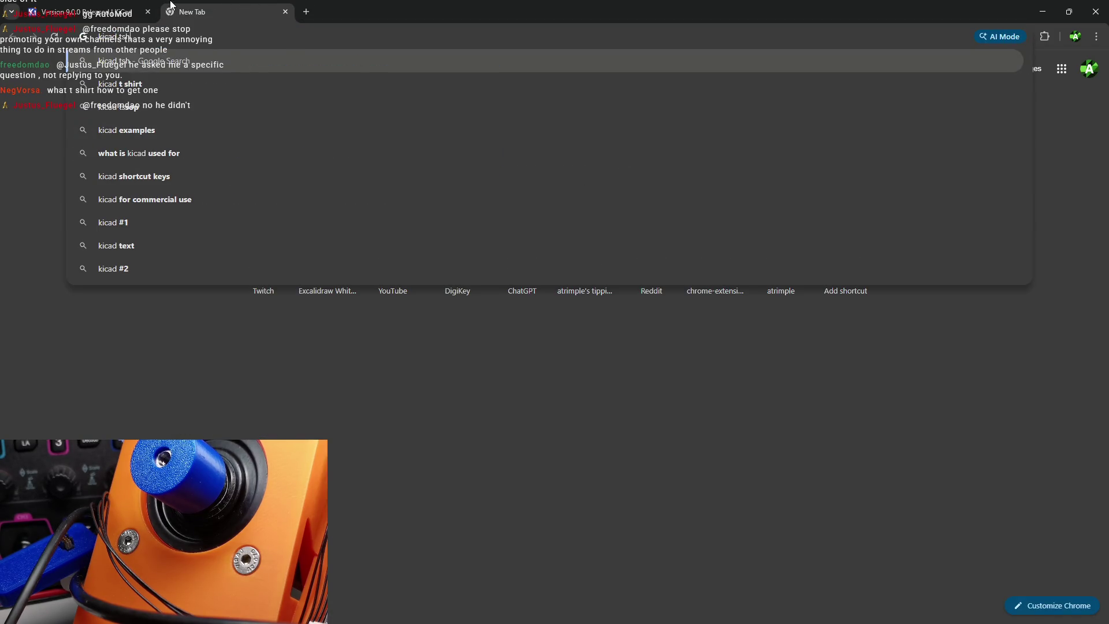
key("Return")
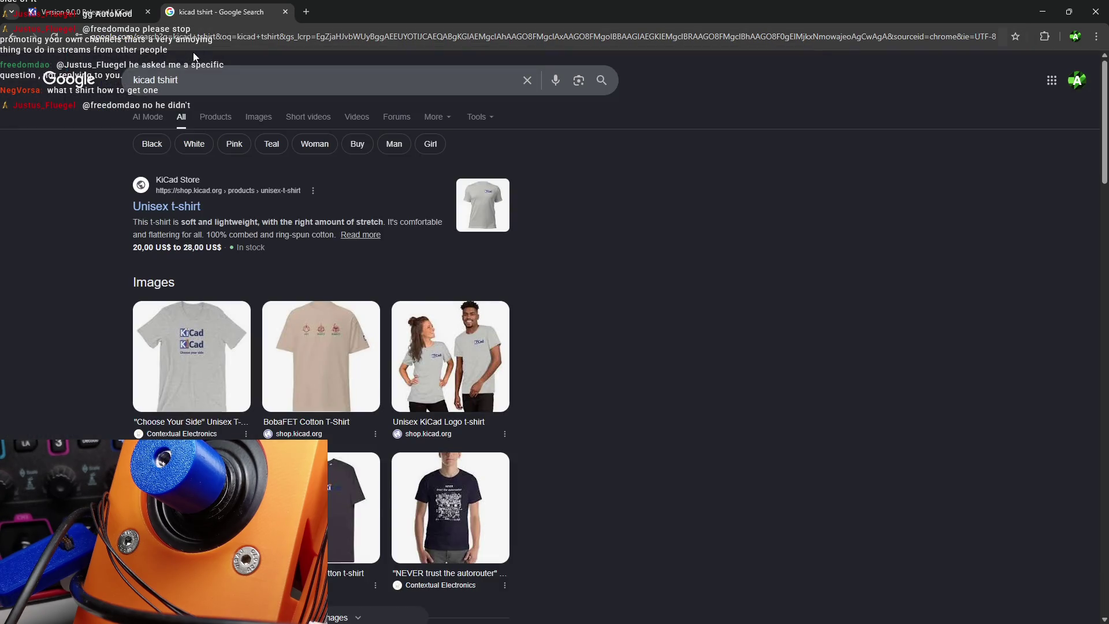
left_click(261, 118)
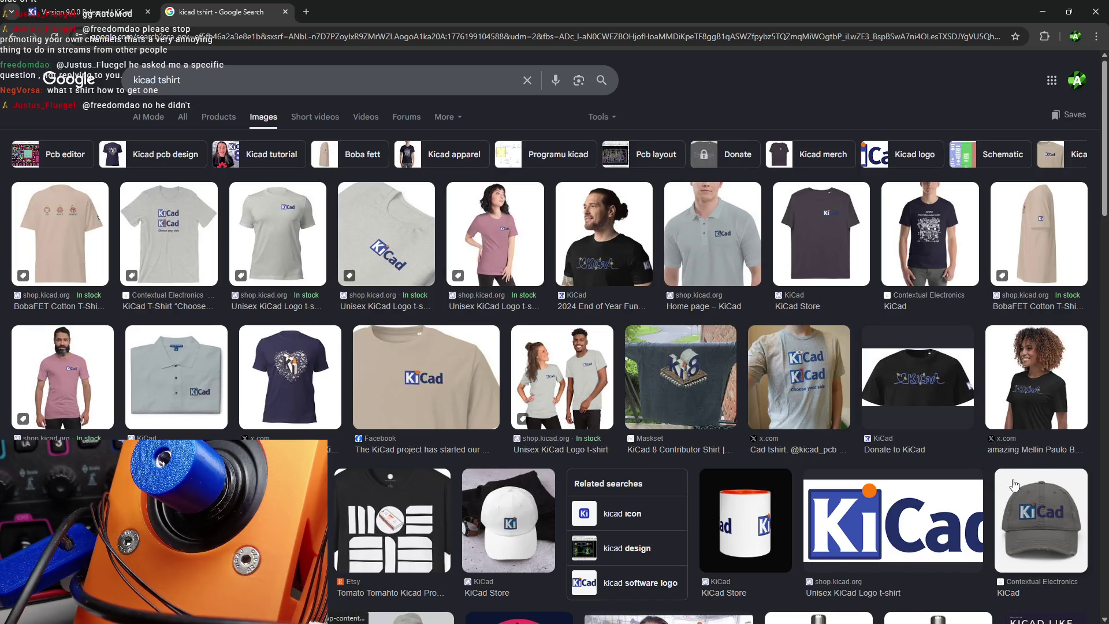
- Preview the Donate to KiCad t-shirt image result and scroll through it
left_click(905, 374)
scroll(905, 376, "down", 3)
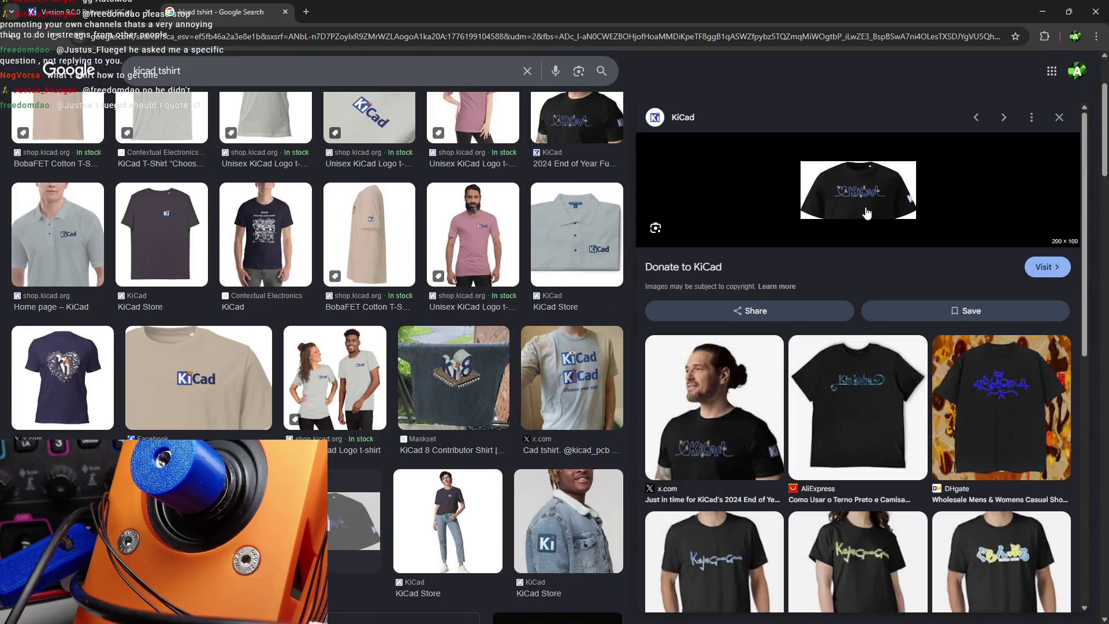
scroll(851, 254, "down", 4)
scroll(848, 270, "up", 2)
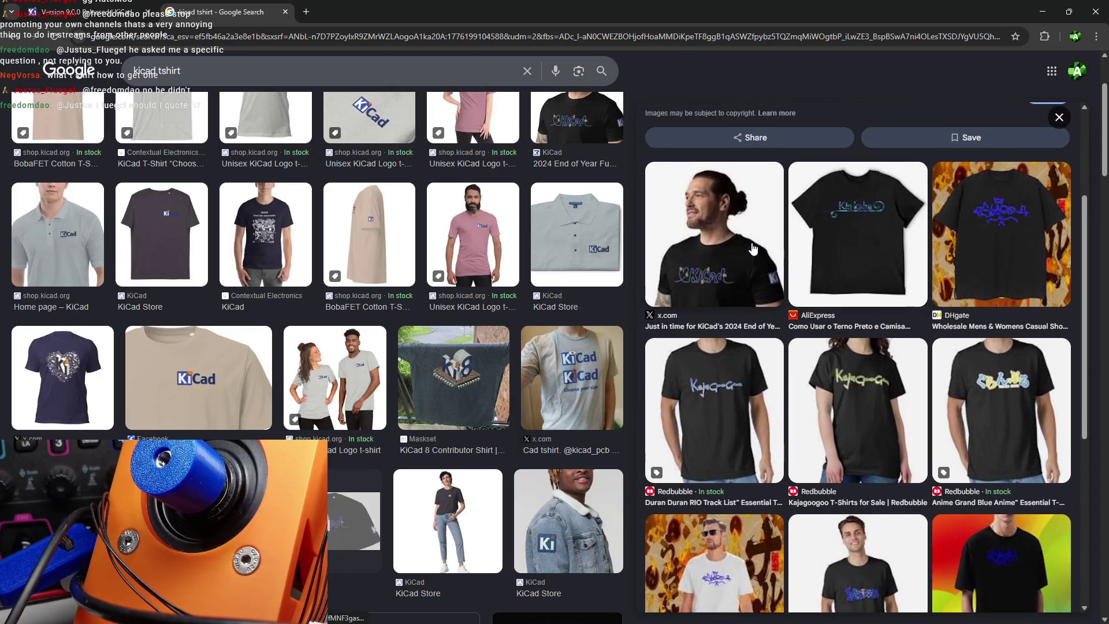
scroll(750, 249, "up", 3)
- Return to the KiCad release post, highlight the t-shirt donation condition, and close the Donate dialog
left_click(52, 6)
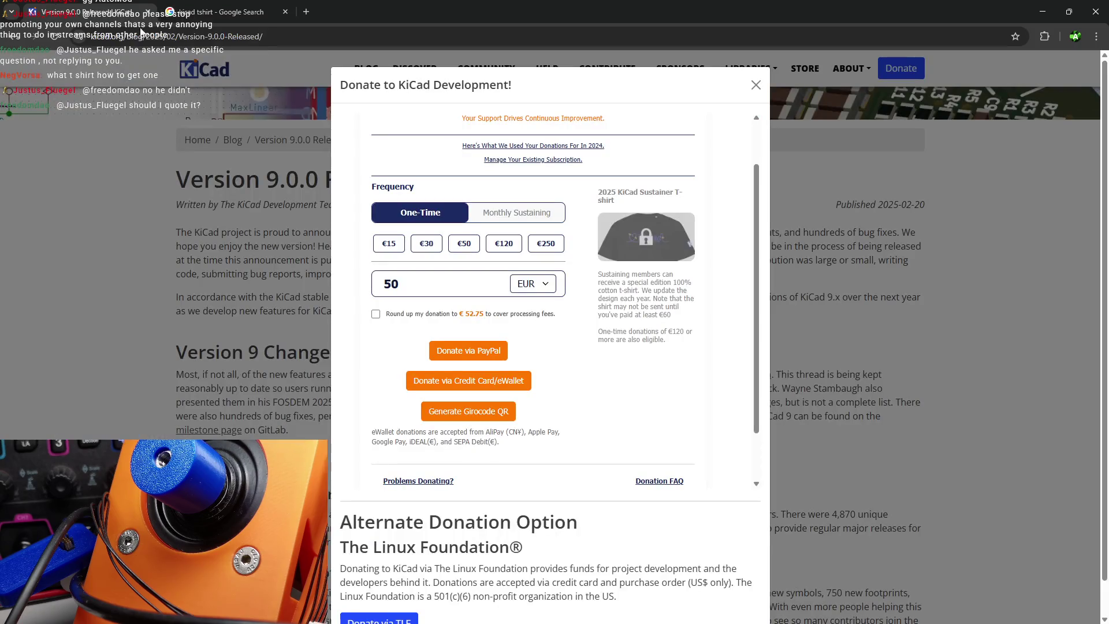
left_click(279, 4)
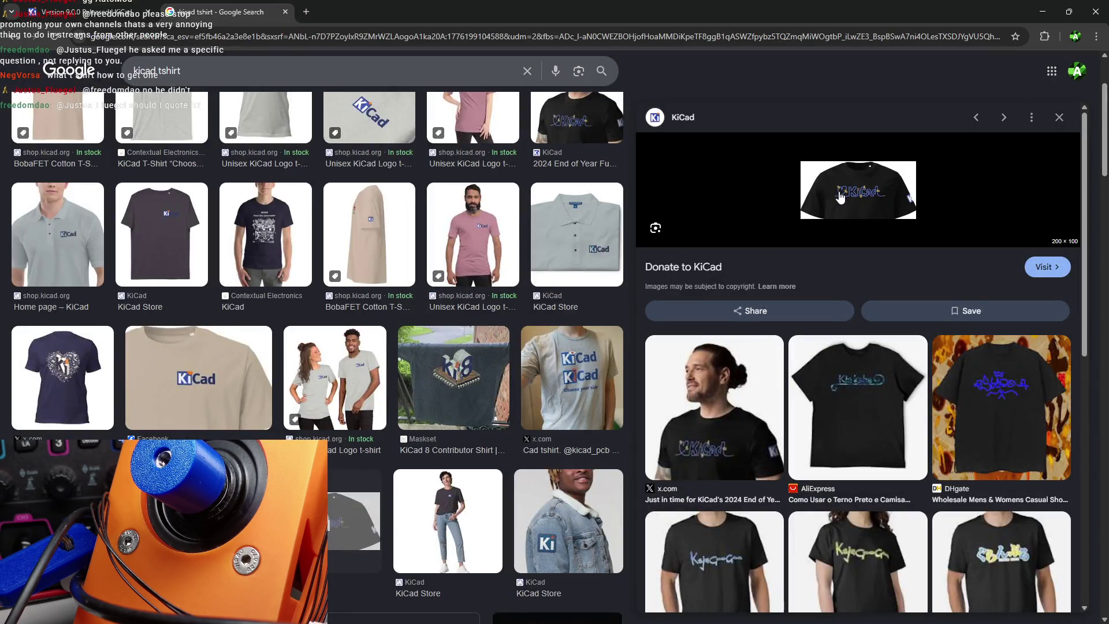
key("ctrl+shift+Tab")
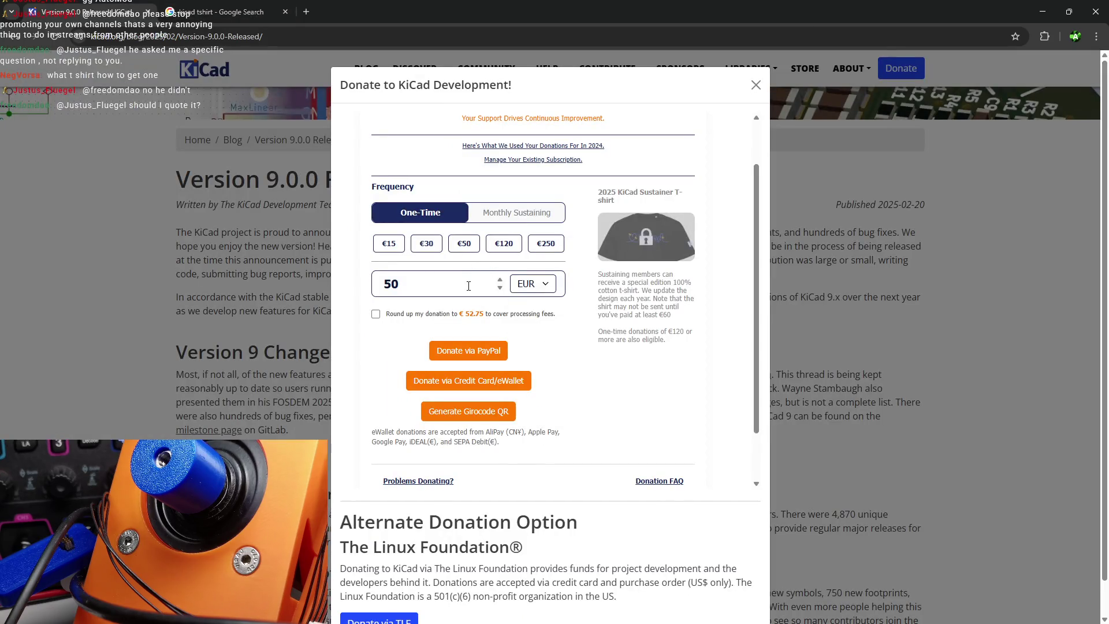
mouse_move(670, 317)
left_mouse_down()
mouse_move(643, 317)
mouse_move(682, 334)
left_mouse_up()
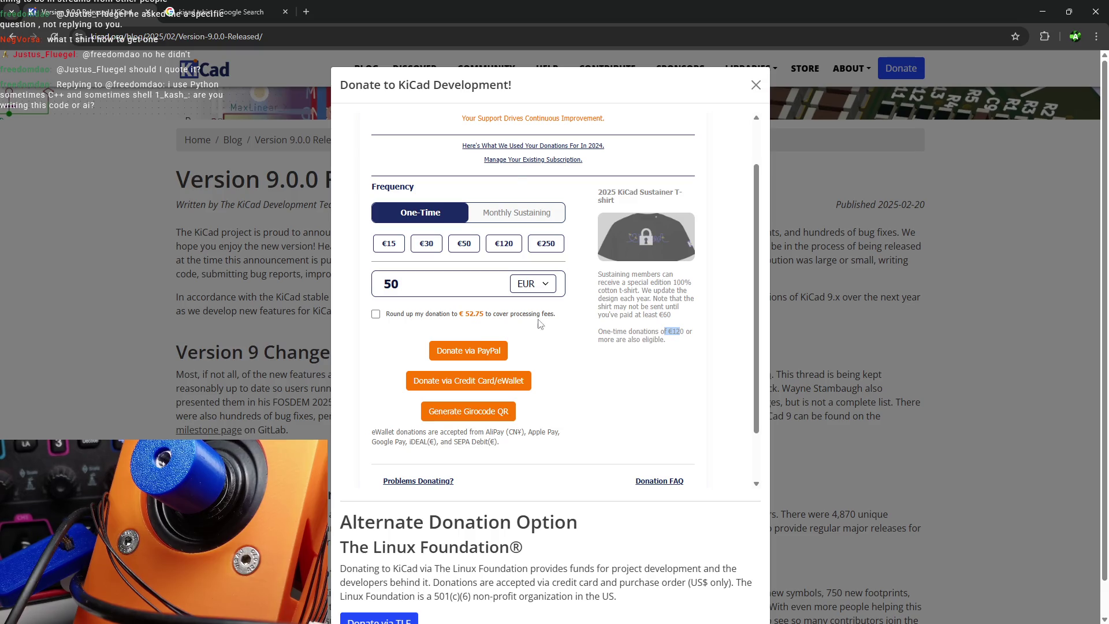
left_click(756, 85)
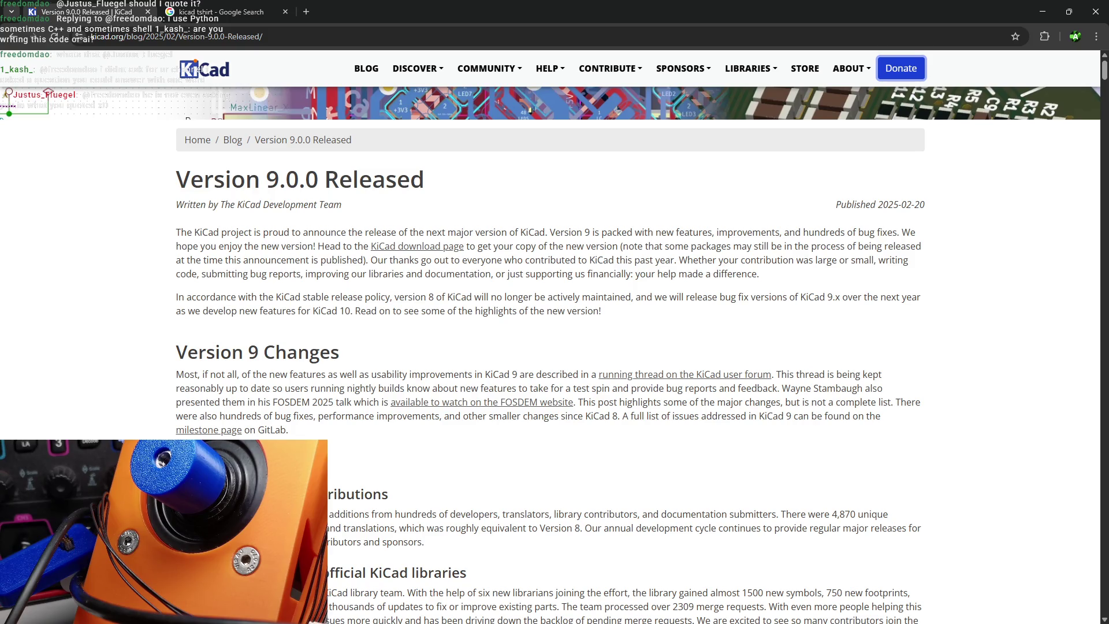
- Snap Chrome to the right half and fill the left half with the hopovers.png schematic image
scroll(459, 326, "down", 1)
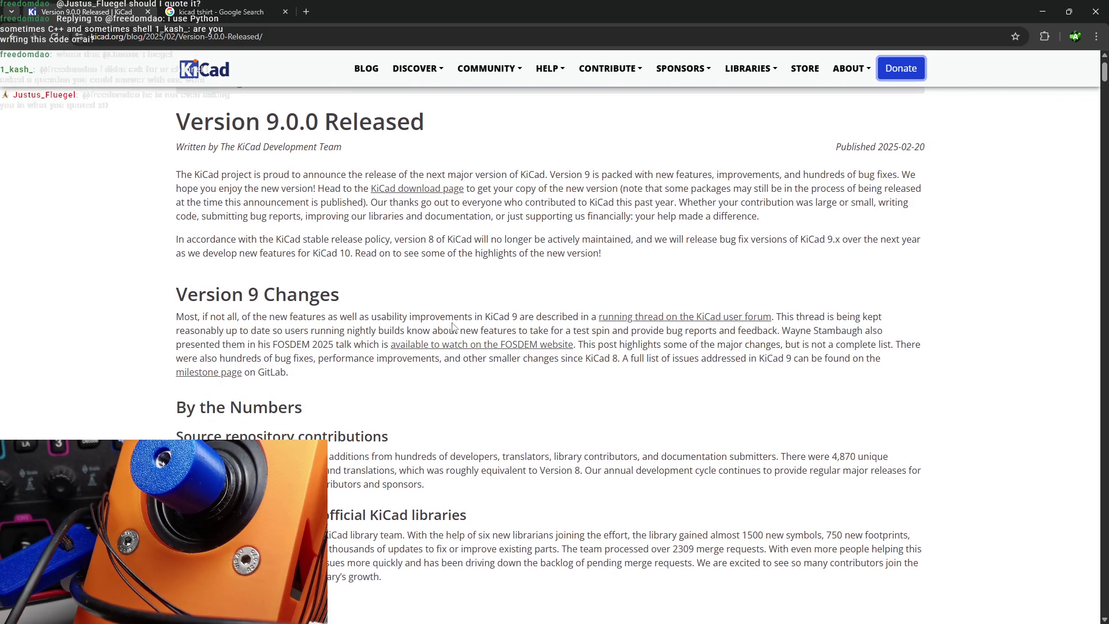
key("super+Right")
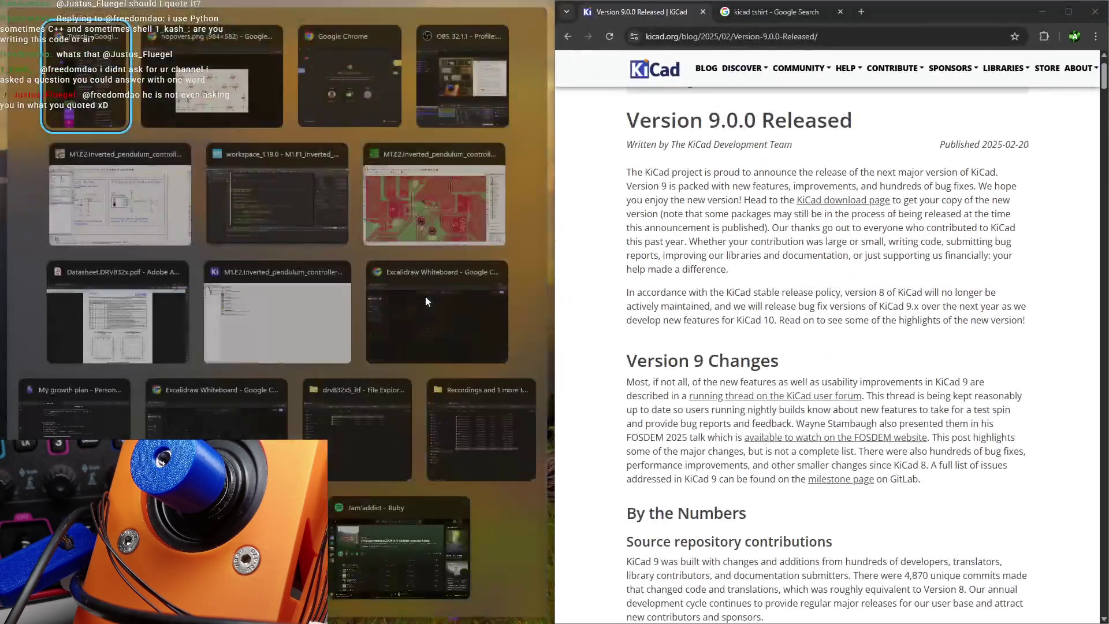
left_click(425, 297)
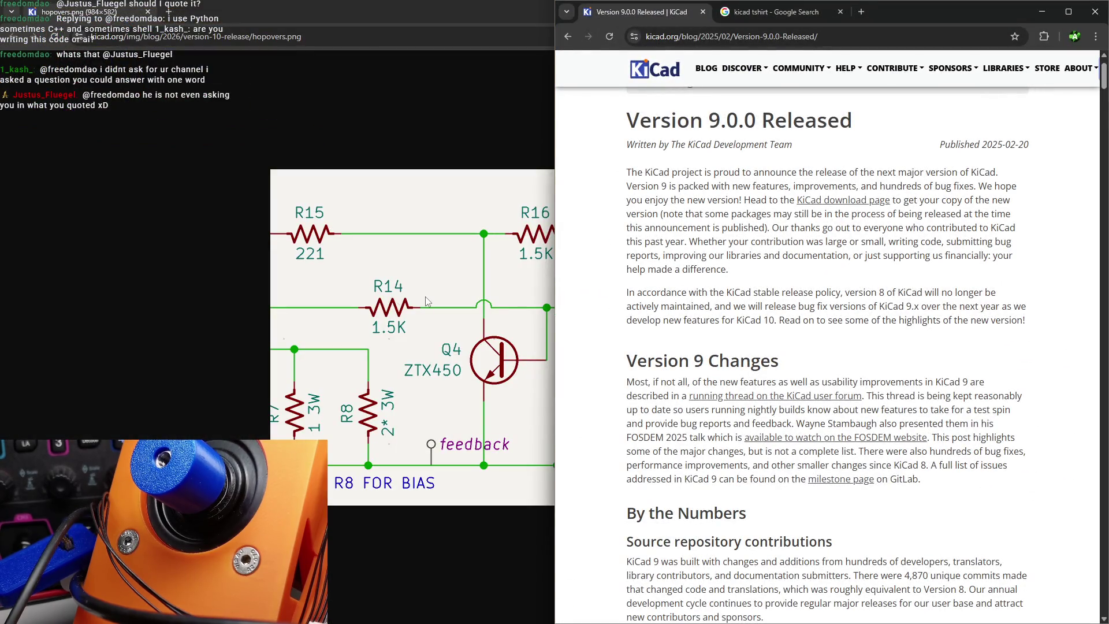
- Read down to the Jobsets section, highlighting its description, and play the Jobsets demo video full screen
scroll(696, 442, "down", 3)
scroll(696, 443, "down", 4)
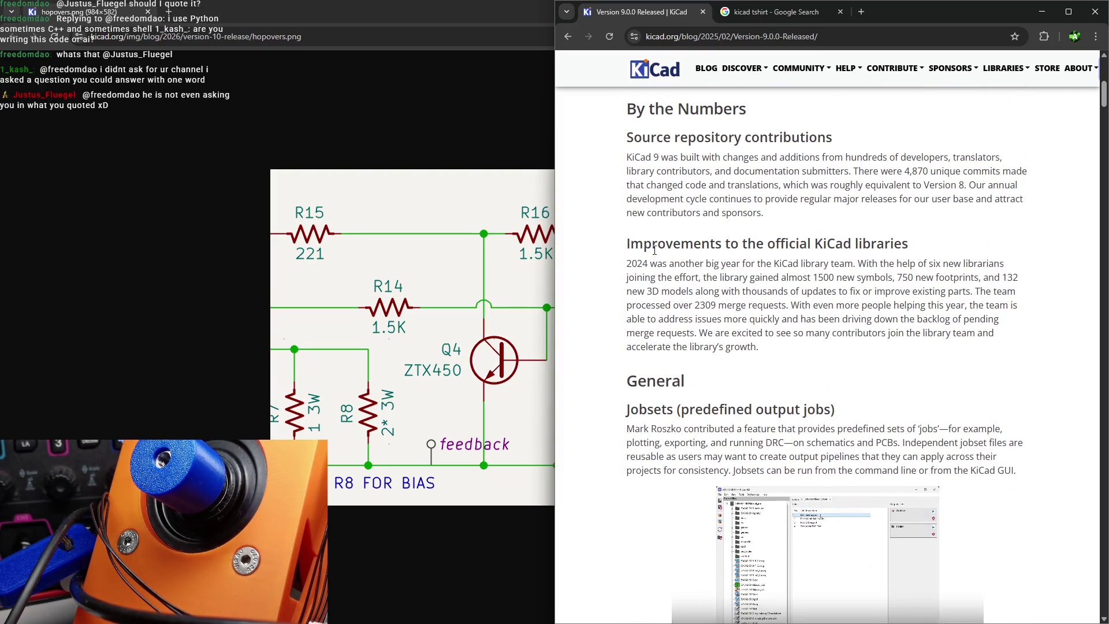
left_click_drag(651, 243, 862, 239)
scroll(877, 237, "down", 1)
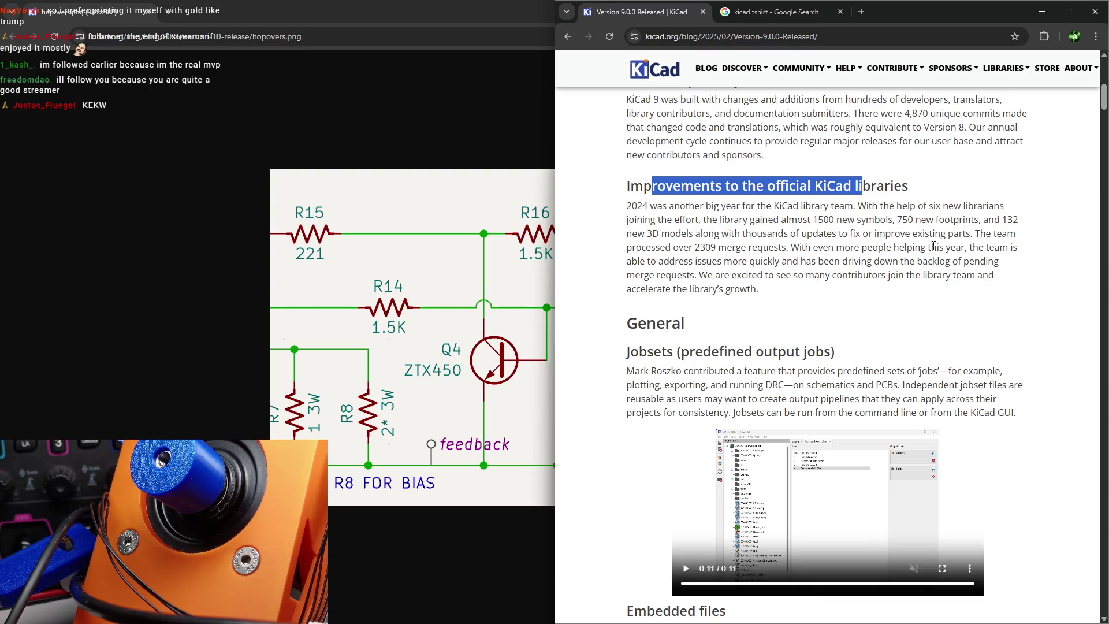
left_click_drag(742, 249, 827, 248)
scroll(713, 257, "down", 3)
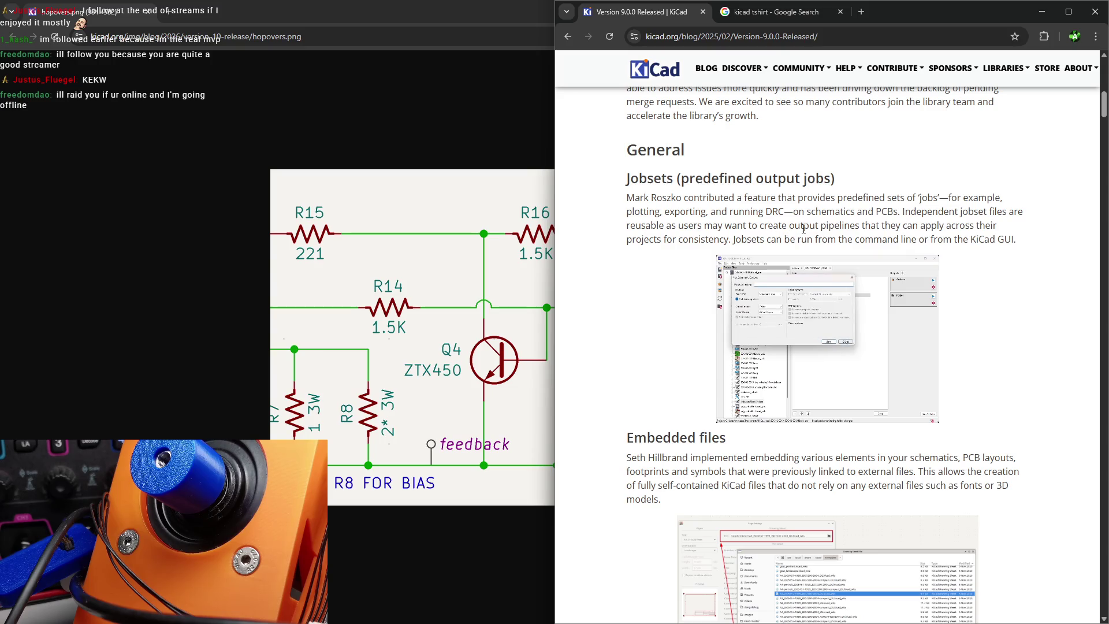
left_click_drag(897, 226, 1019, 236)
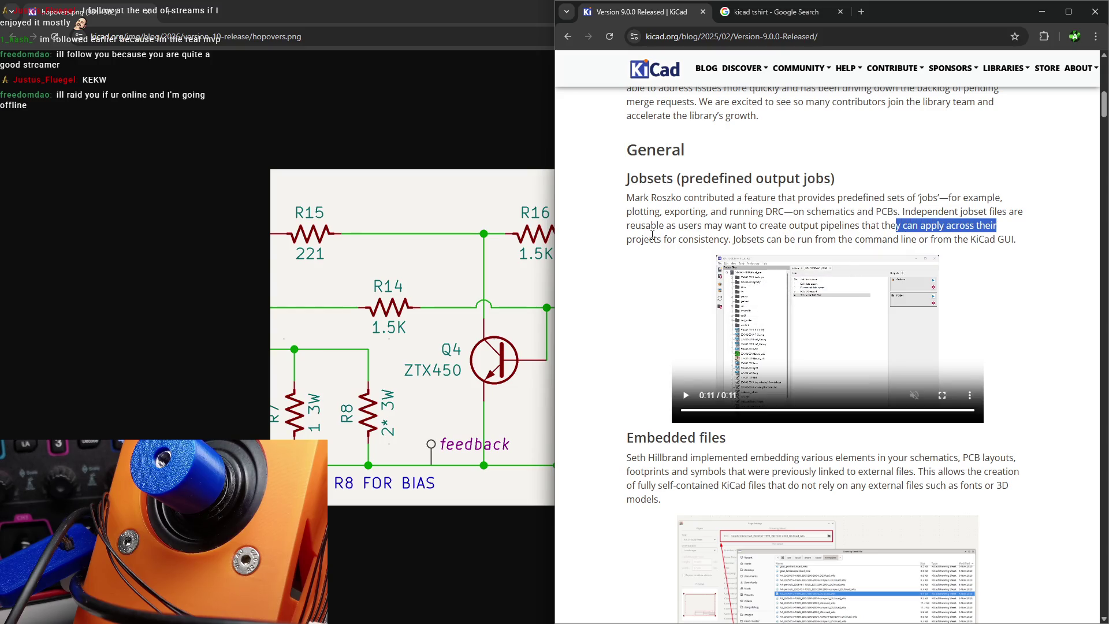
left_click(942, 394)
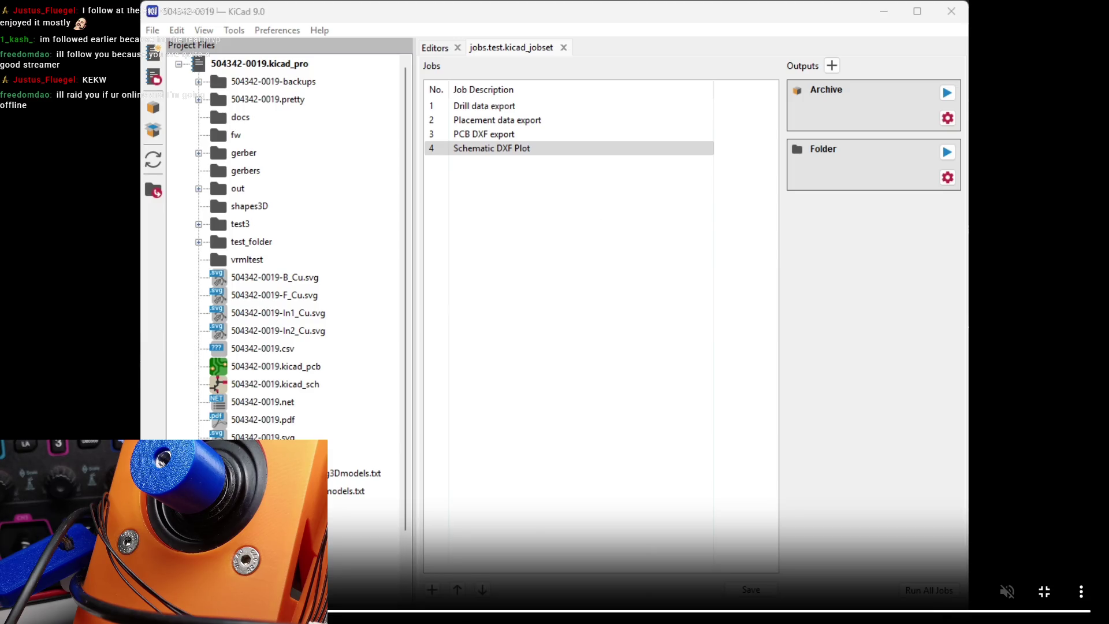
- Leave the full-screen Jobsets video and move down to the Embedded files section
double_click(527, 107)
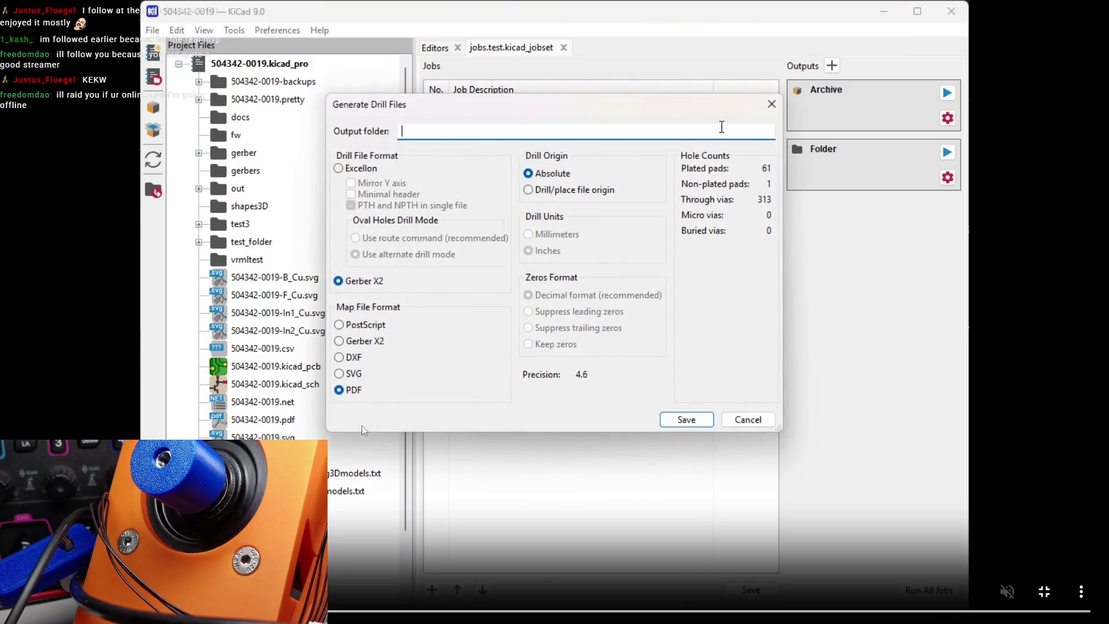
left_click(771, 105)
double_click(569, 120)
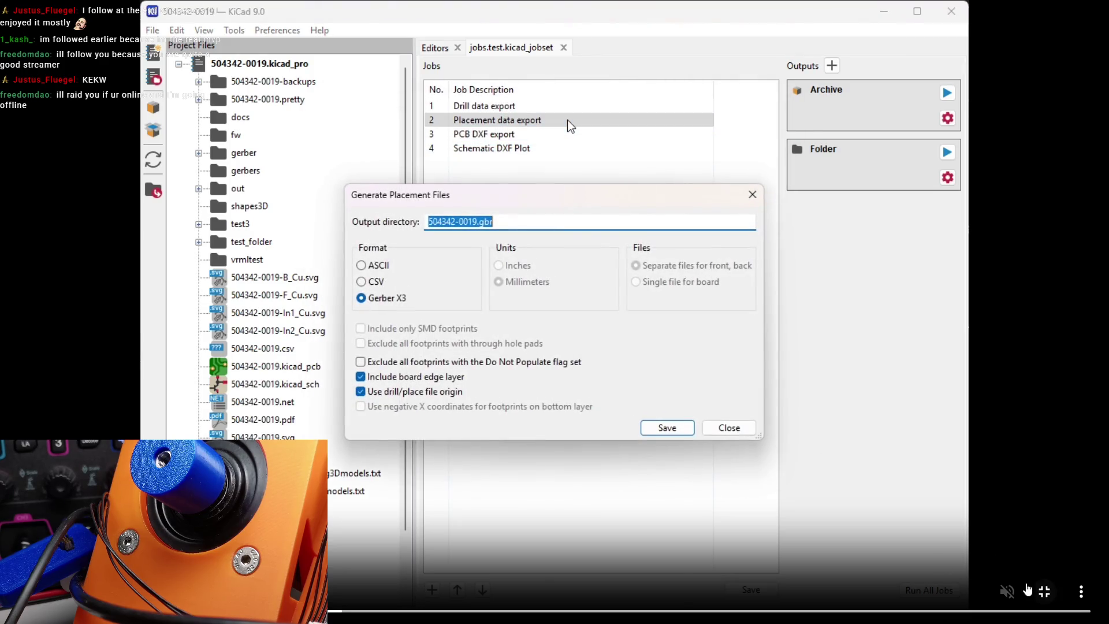
left_click(1044, 592)
scroll(708, 307, "down", 5)
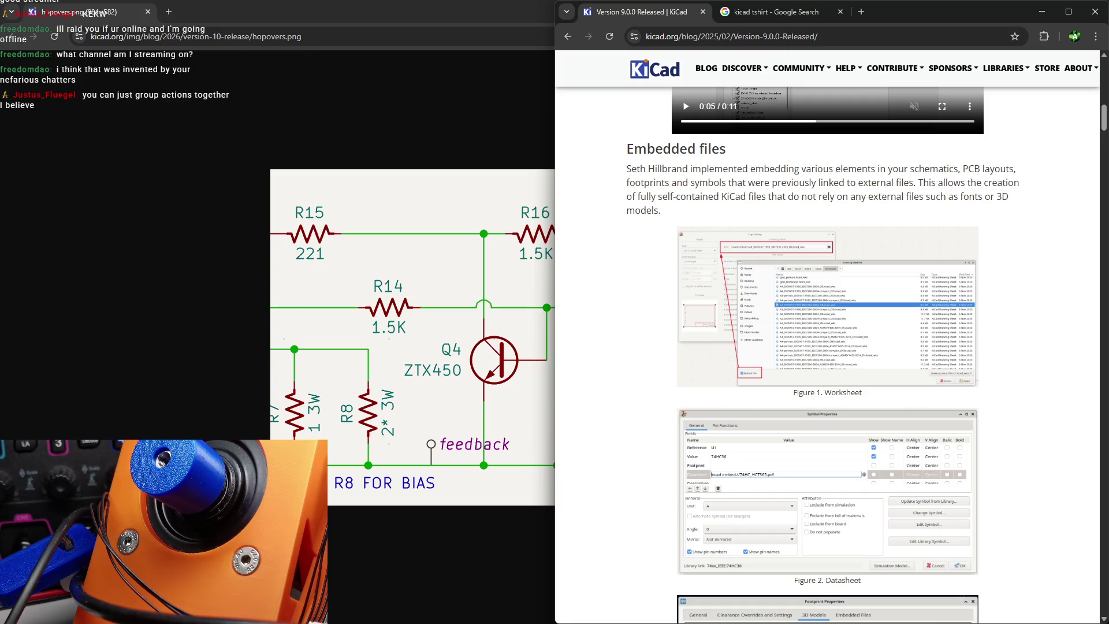
- Browse the Embedded files Worksheet and Datasheet figures, then maximize the browser window
scroll(774, 307, "up", 3)
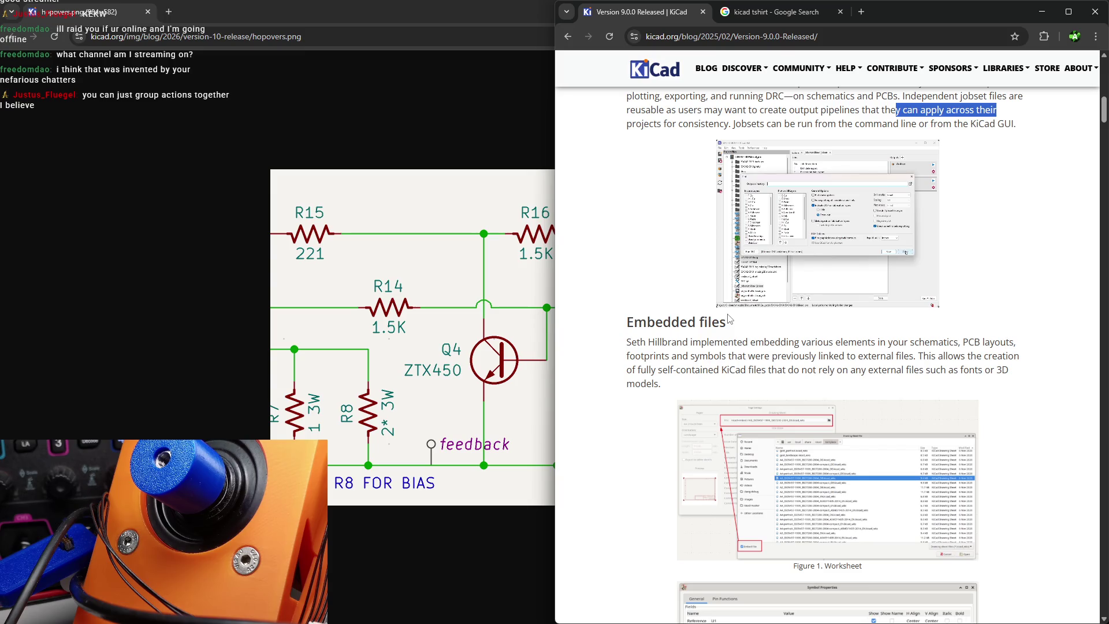
scroll(739, 244, "down", 1)
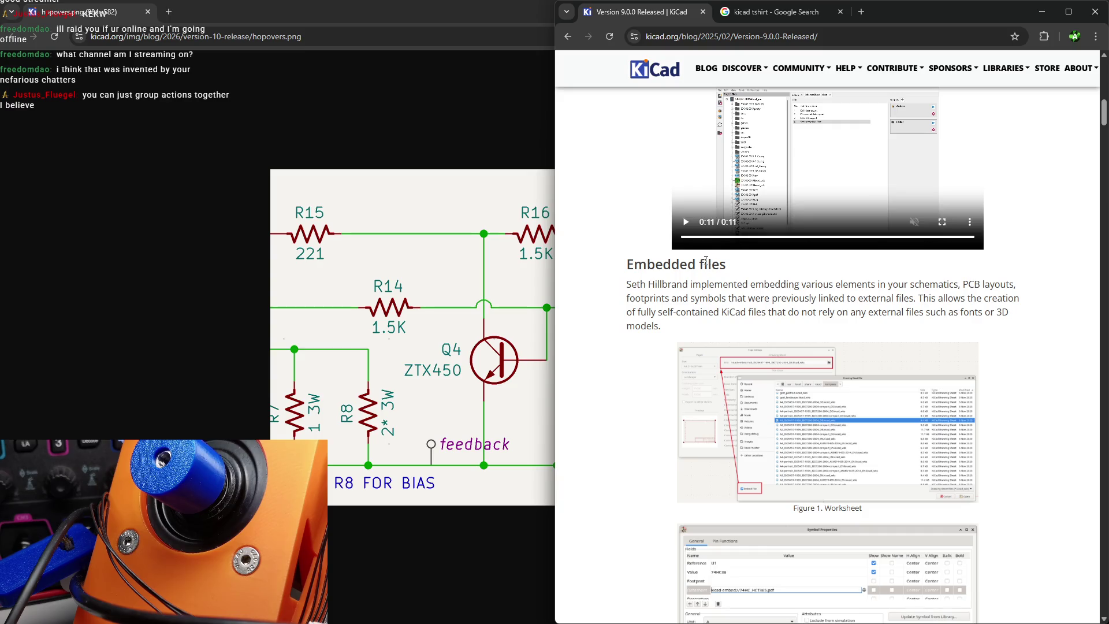
scroll(710, 264, "down", 2)
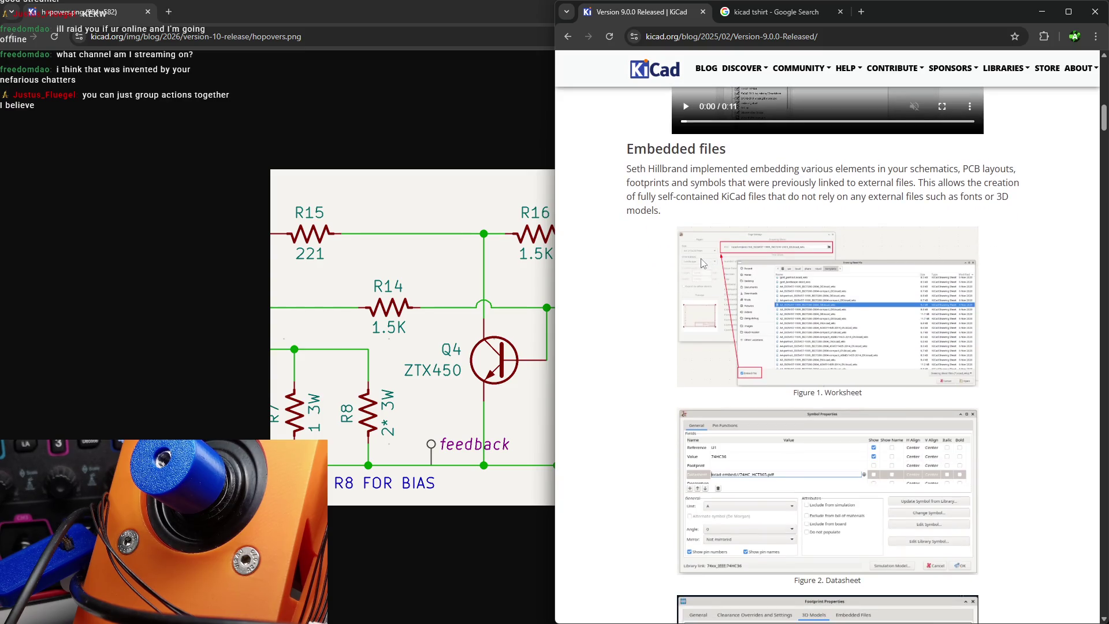
scroll(684, 266, "down", 1)
scroll(684, 266, "down", 2)
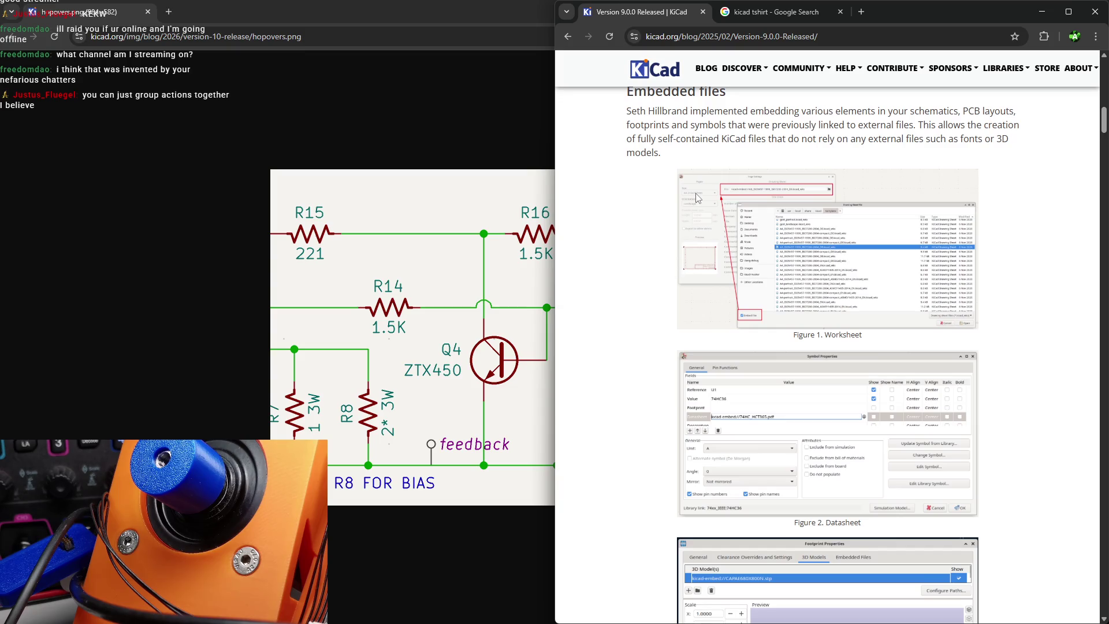
scroll(670, 231, "up", 2)
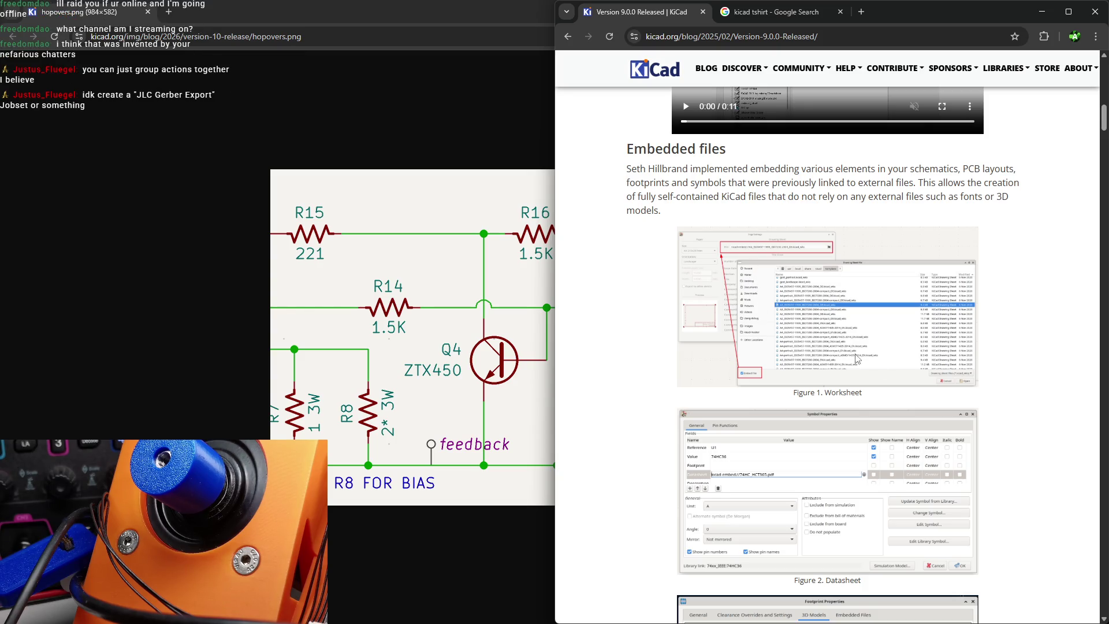
scroll(831, 330, "down", 3)
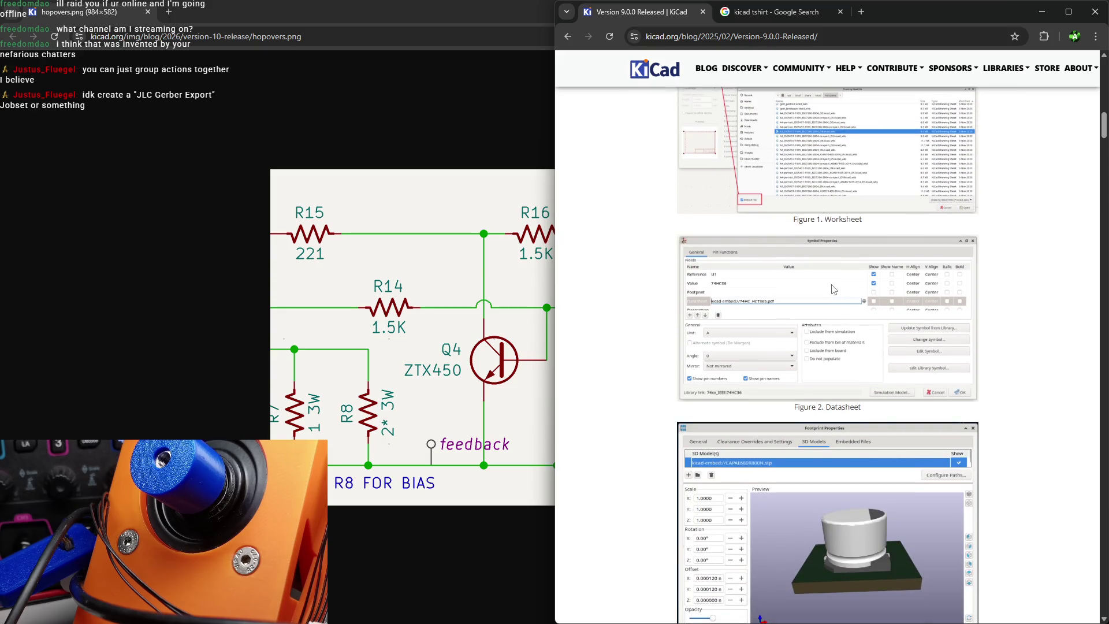
scroll(824, 280, "down", 1)
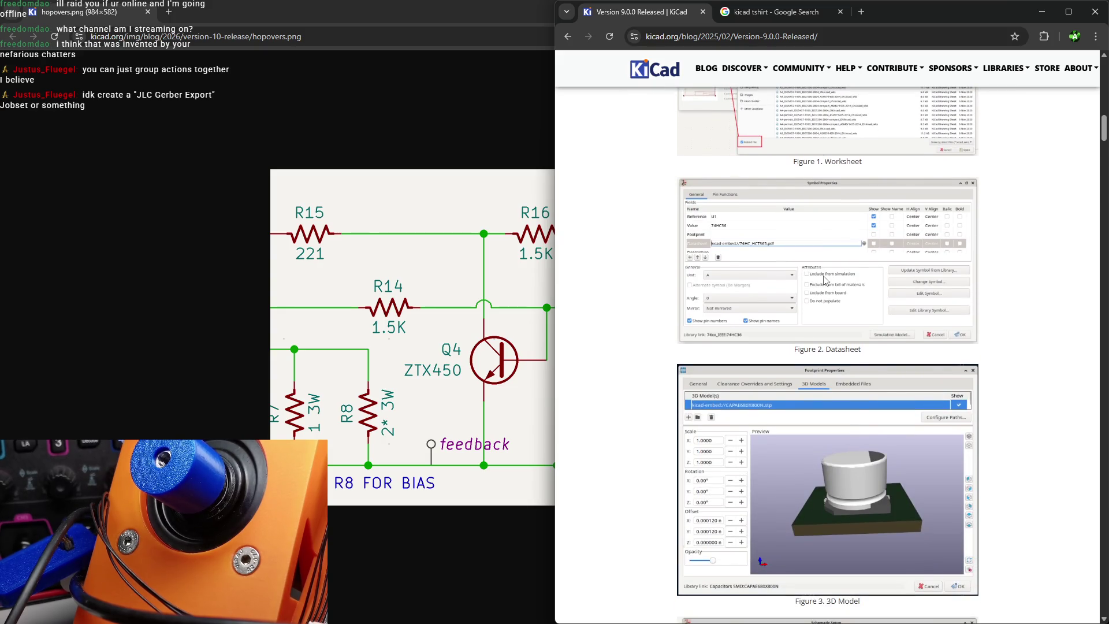
scroll(809, 290, "up", 2)
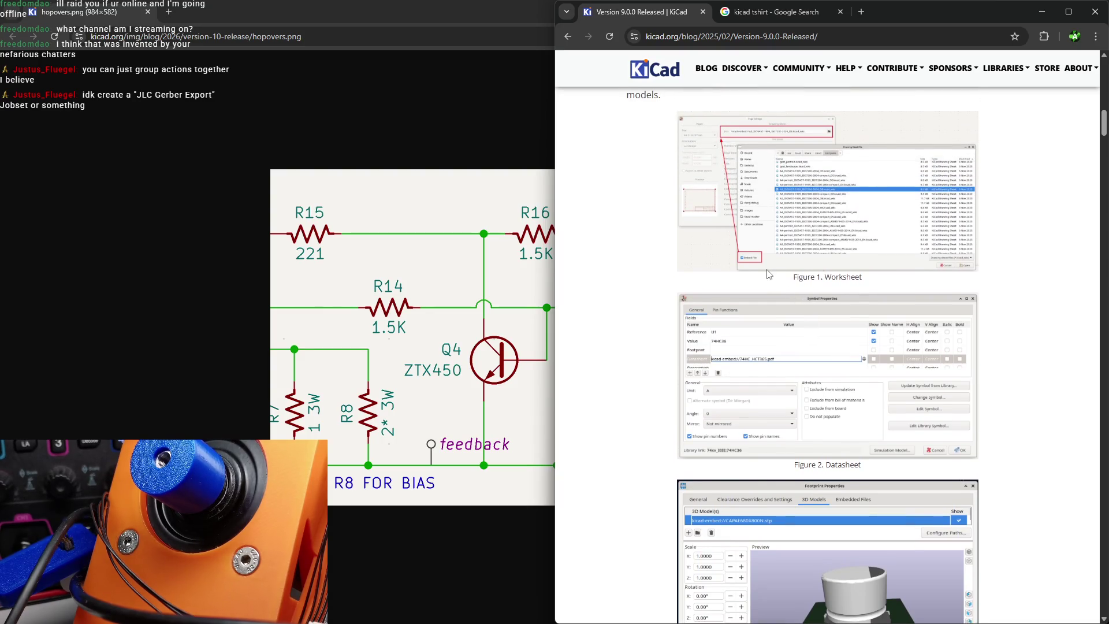
left_click(1068, 12)
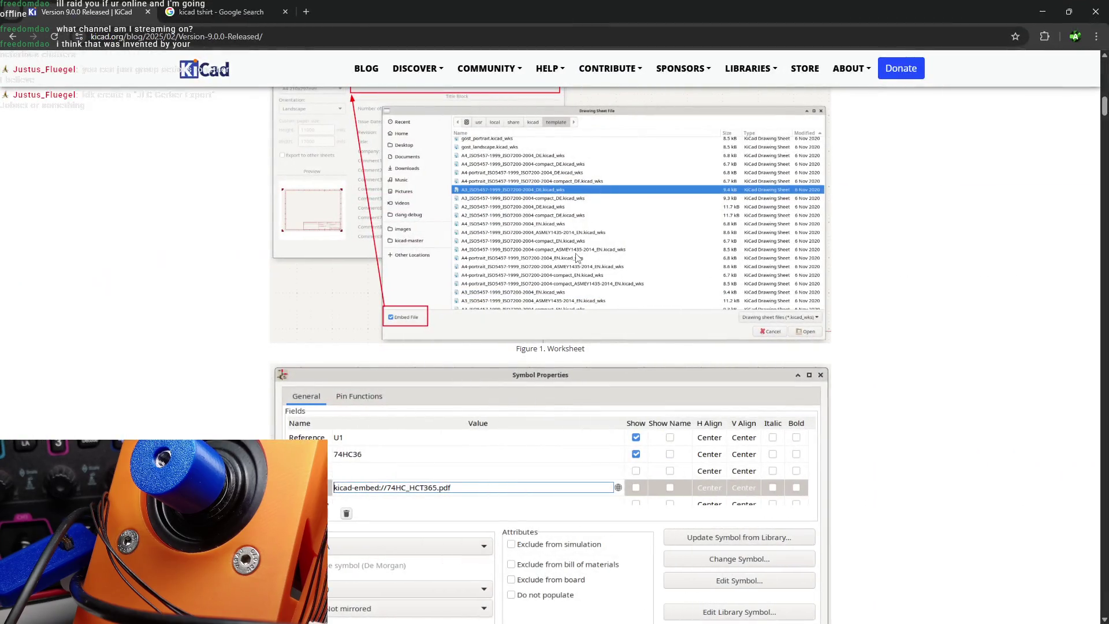
- Scroll through Embedded files Figures 1–4 and back up to the section's paragraph
scroll(577, 259, "up", 1)
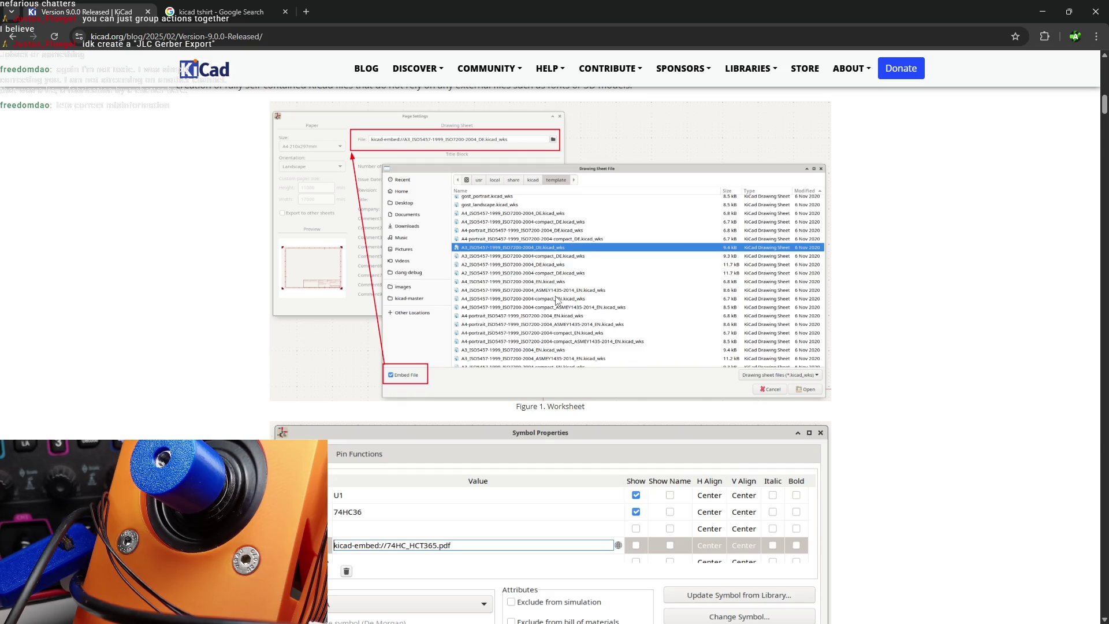
scroll(557, 291, "down", 1)
scroll(456, 289, "up", 2)
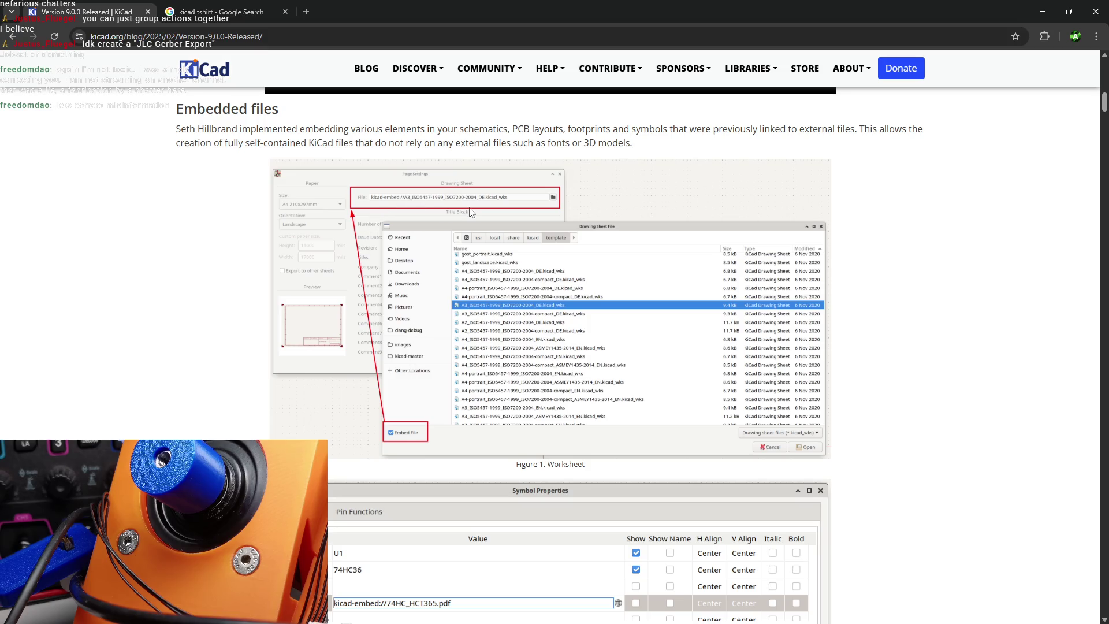
scroll(496, 220, "down", 3)
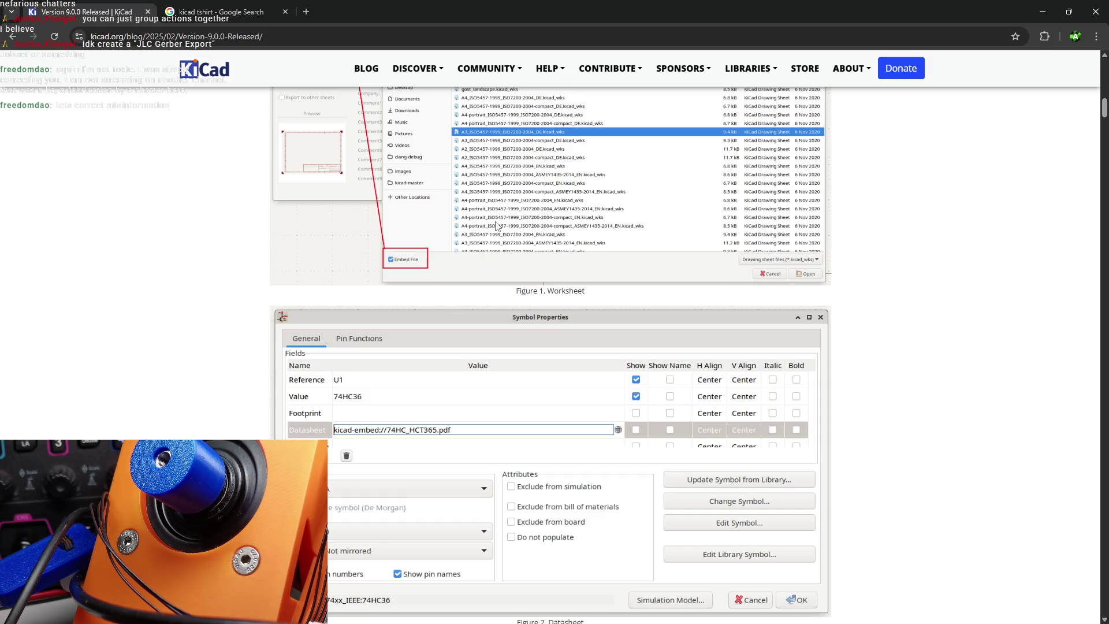
scroll(485, 236, "down", 1)
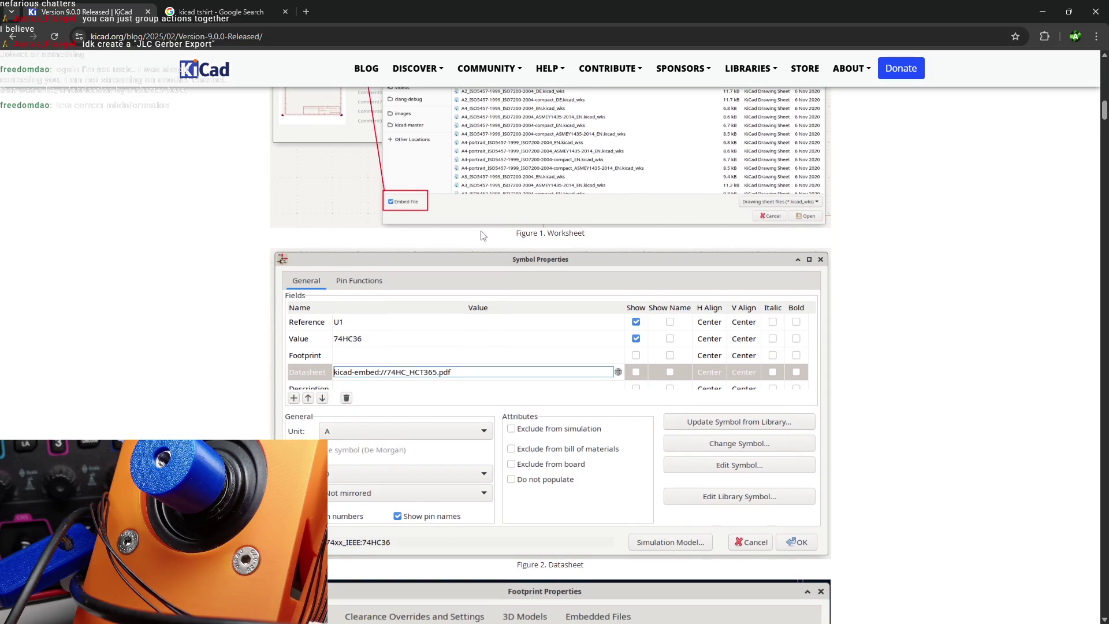
scroll(457, 243, "down", 2)
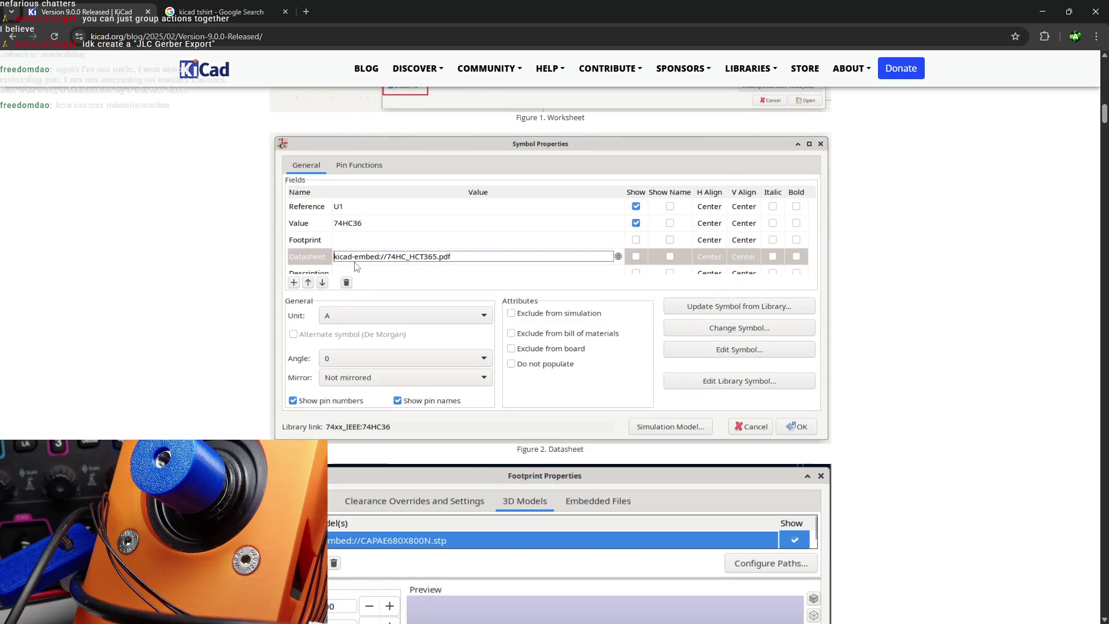
scroll(456, 260, "down", 2)
scroll(444, 259, "down", 2)
scroll(436, 265, "down", 1)
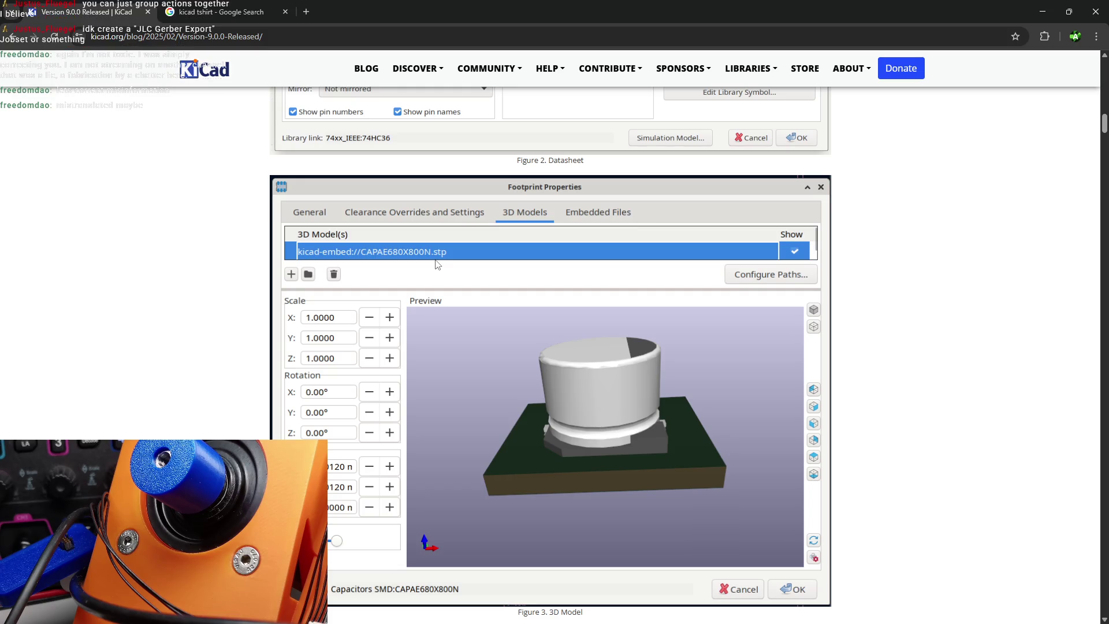
scroll(436, 264, "down", 3)
scroll(434, 264, "down", 2)
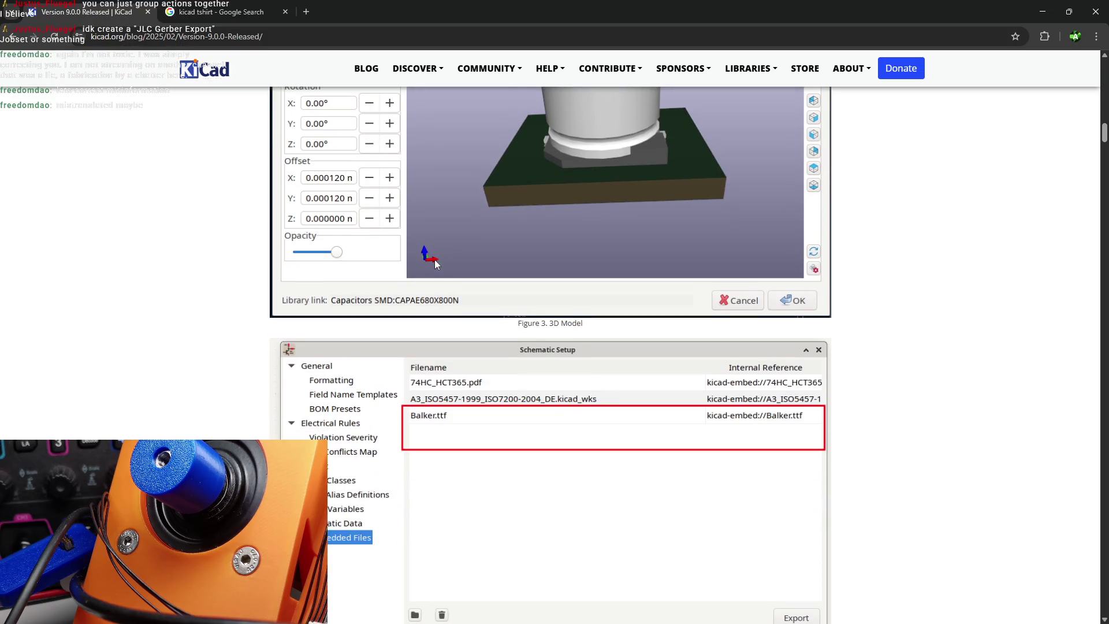
scroll(434, 265, "down", 5)
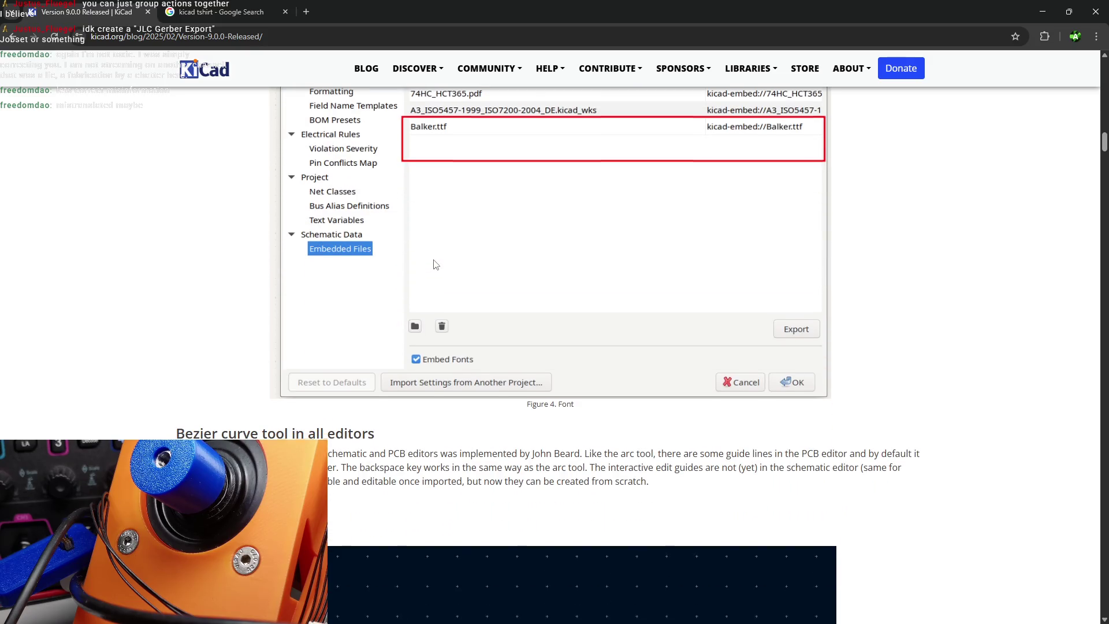
scroll(435, 265, "up", 20)
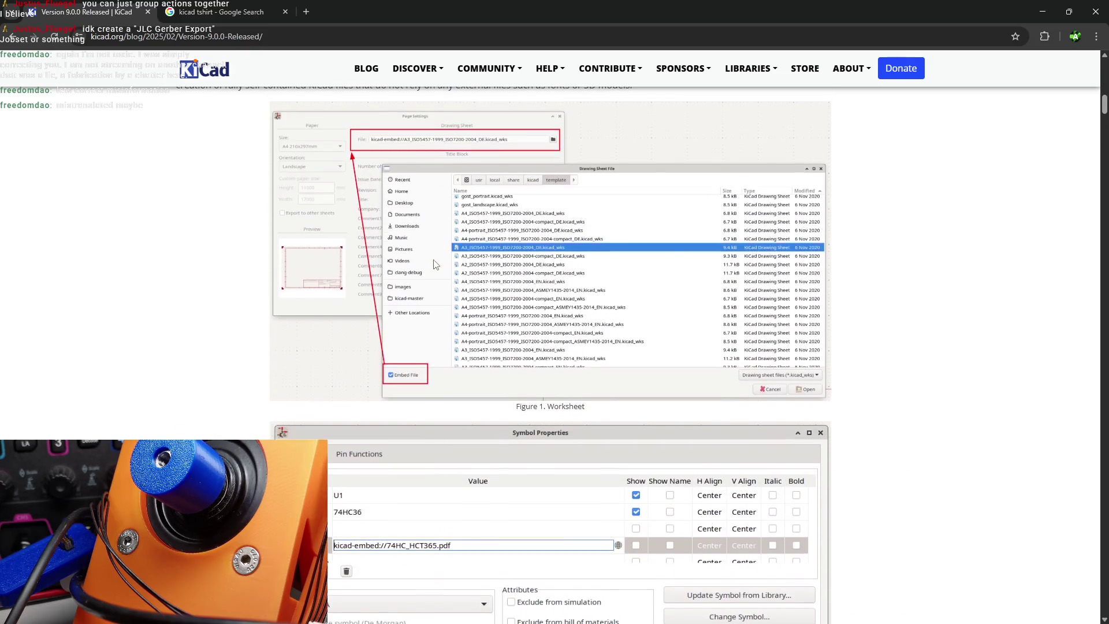
scroll(435, 264, "up", 3)
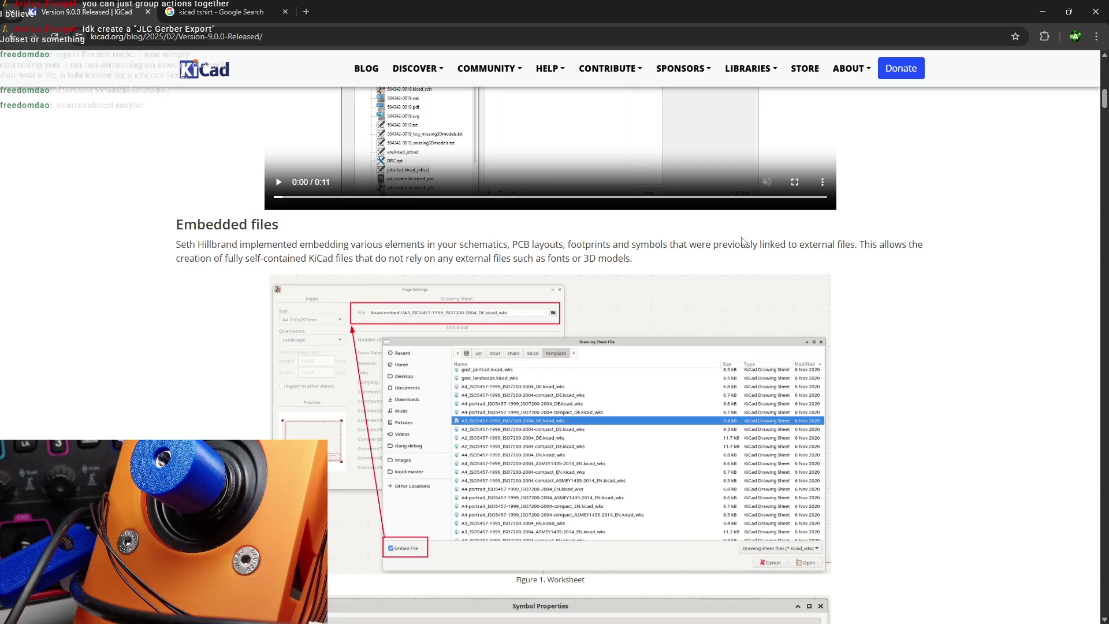
- Highlight the phrase "that do not rely on any external files such as fonts"
left_click_drag(788, 244, 859, 245)
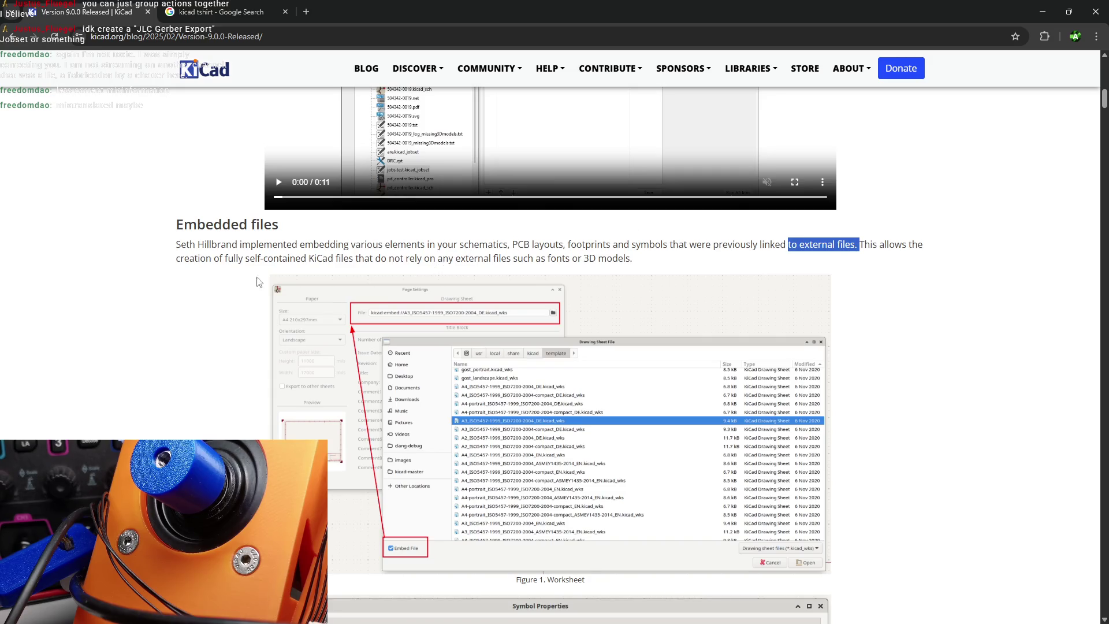
left_click_drag(353, 258, 570, 261)
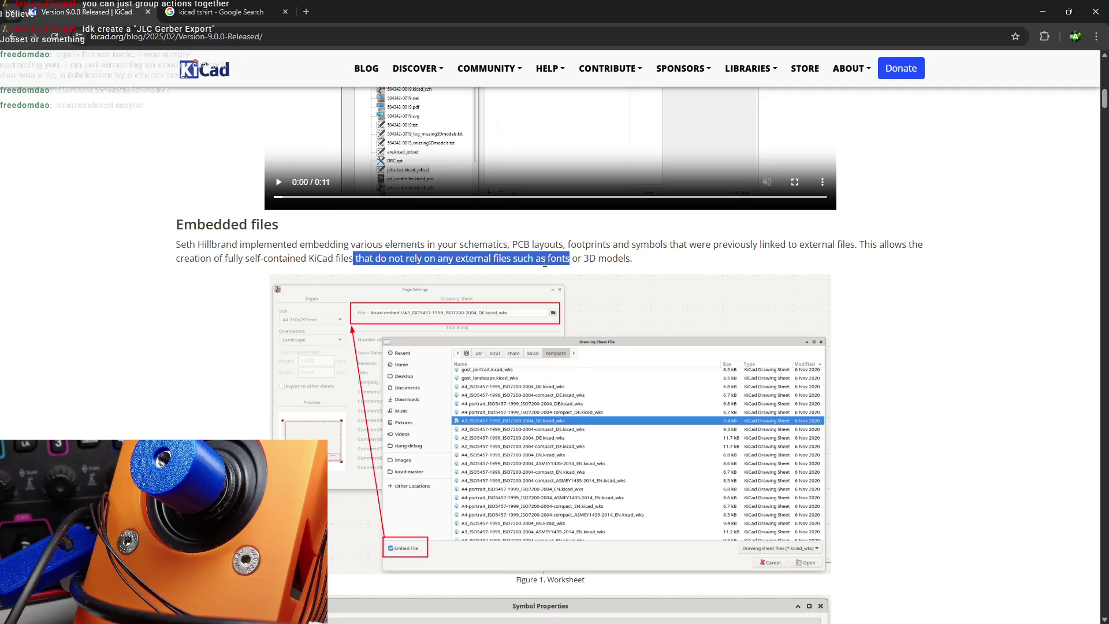
scroll(544, 263, "down", 1)
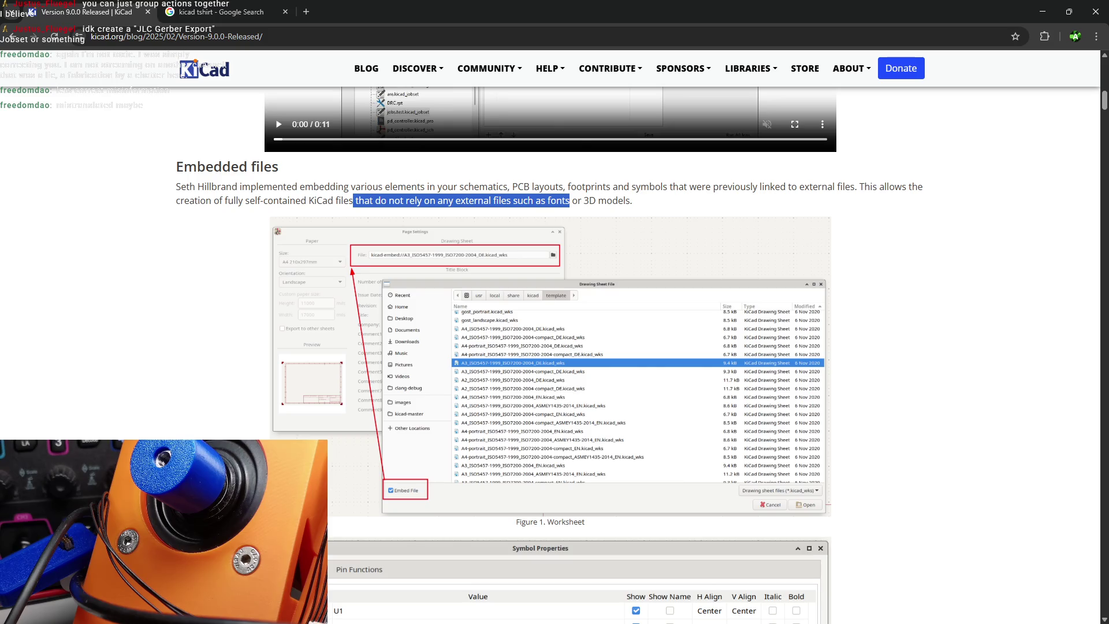
key("alt+Tab")
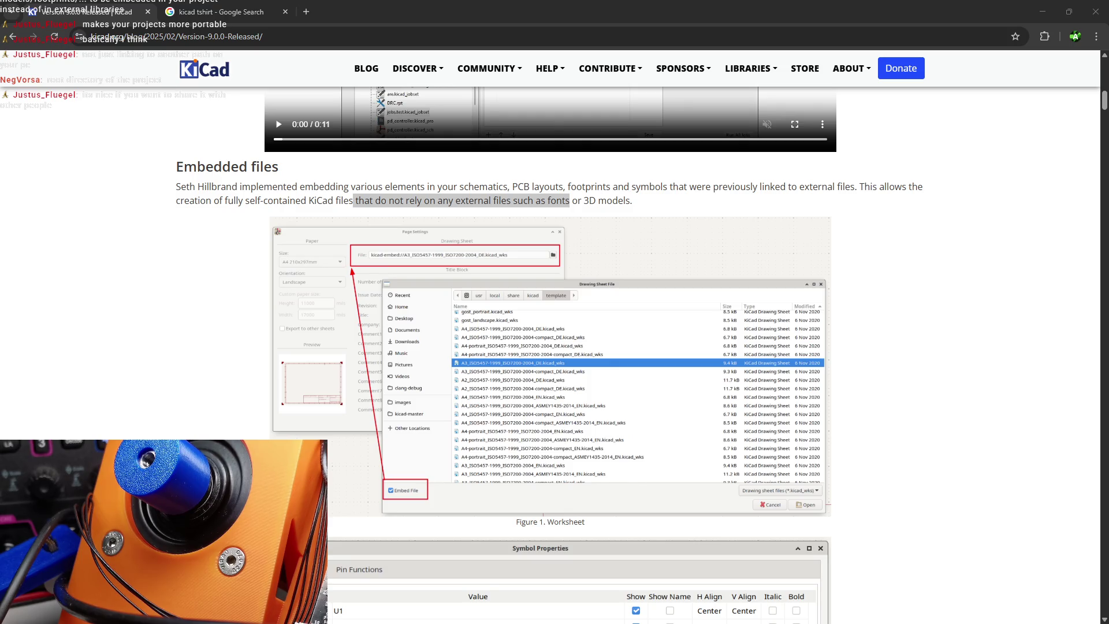
scroll(483, 403, "down", 10)
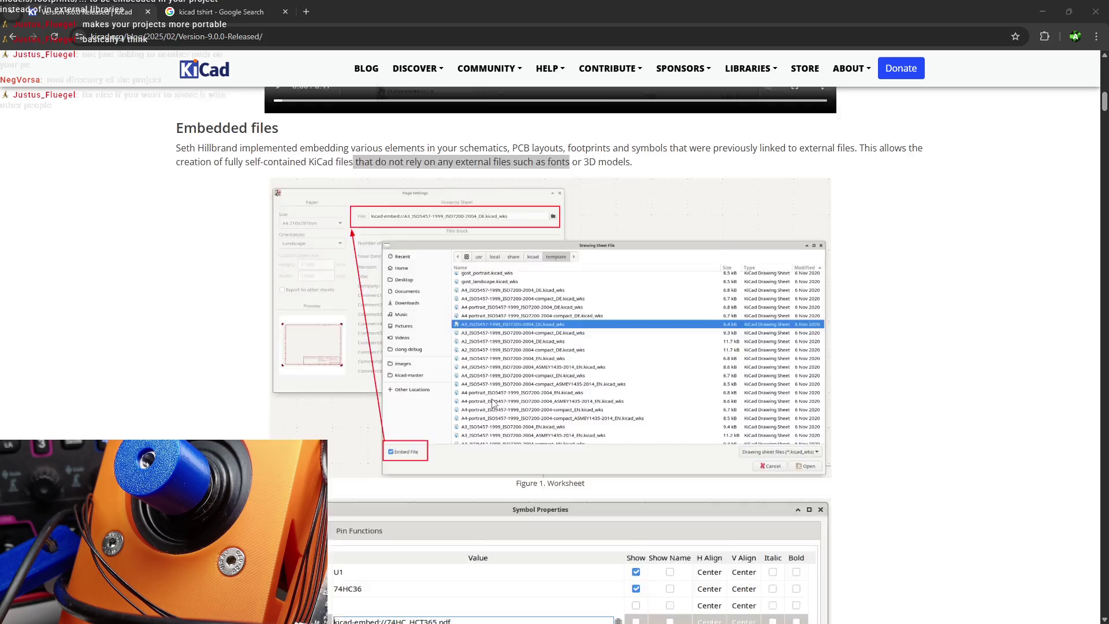
- Scroll past the Bezier curve tool section to Multi-channel design support and its demo video
scroll(481, 398, "down", 10)
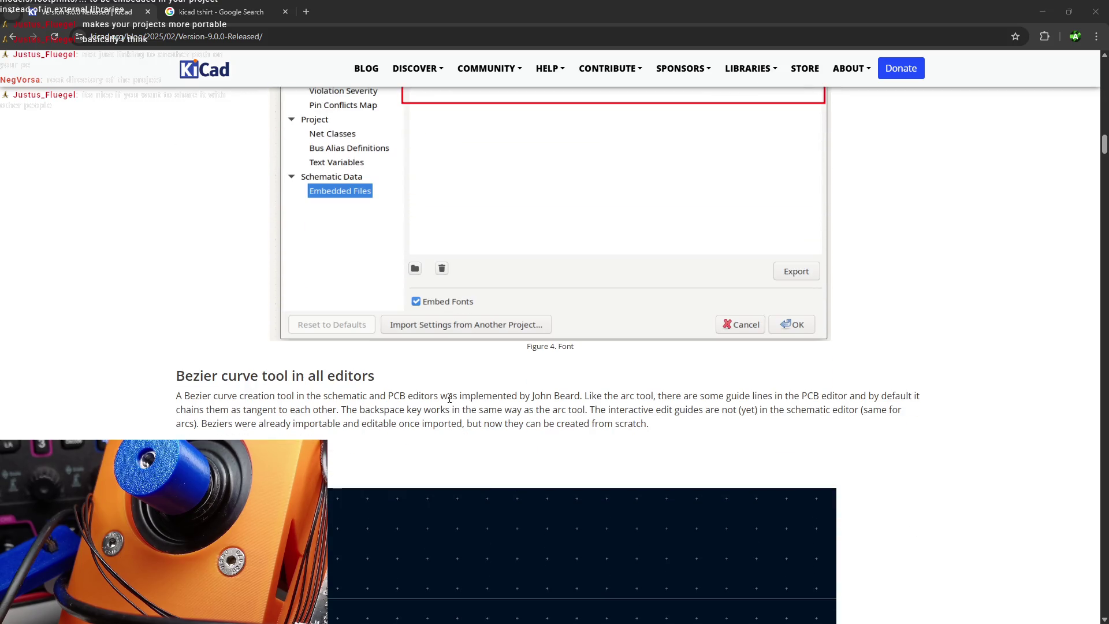
scroll(449, 399, "down", 3)
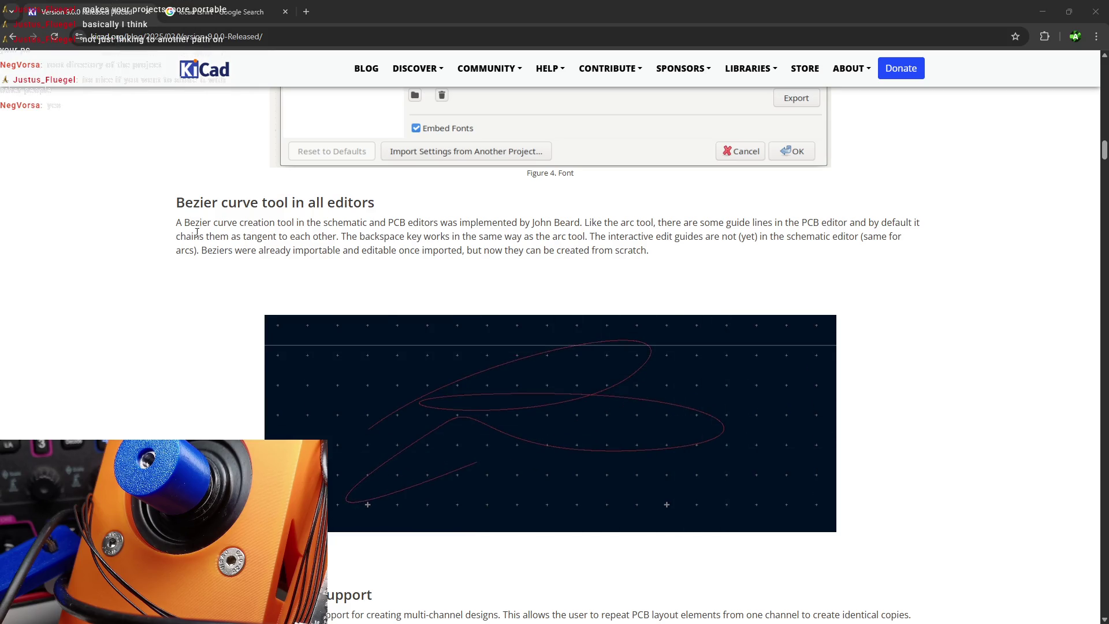
scroll(812, 430, "down", 1)
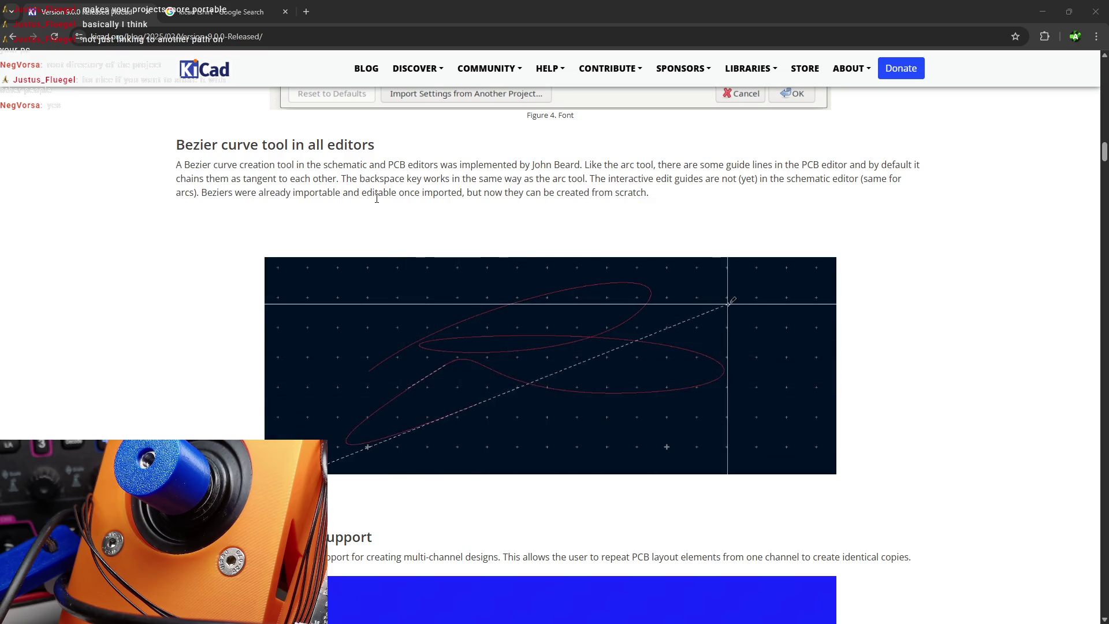
scroll(422, 193, "down", 7)
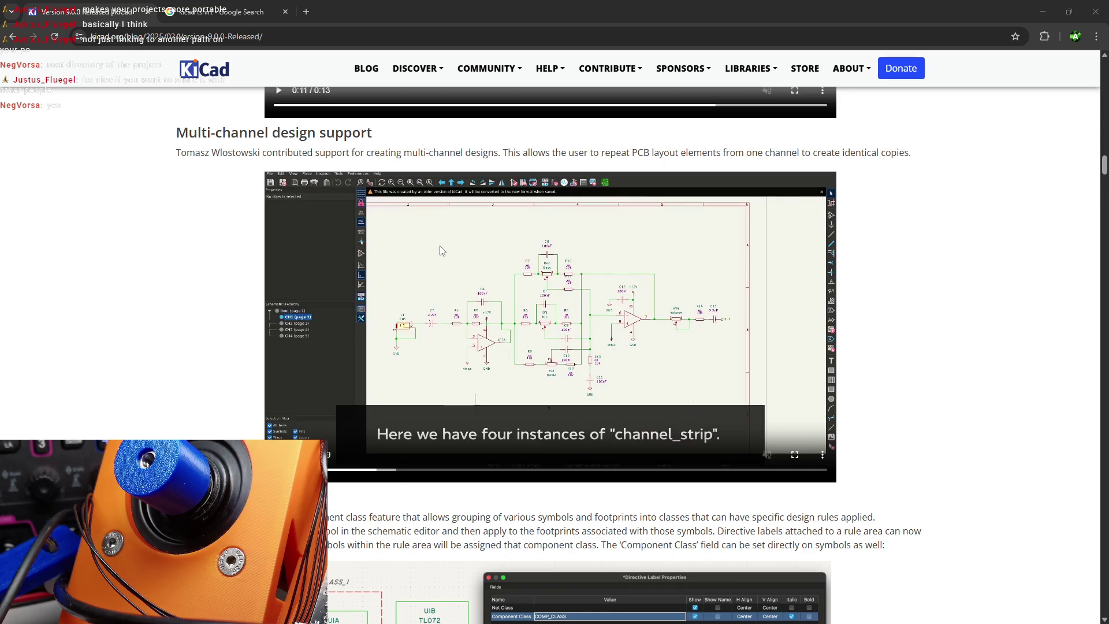
- Play the multi-channel demo video full screen to view the four-channel audio mixer board
left_click(794, 455)
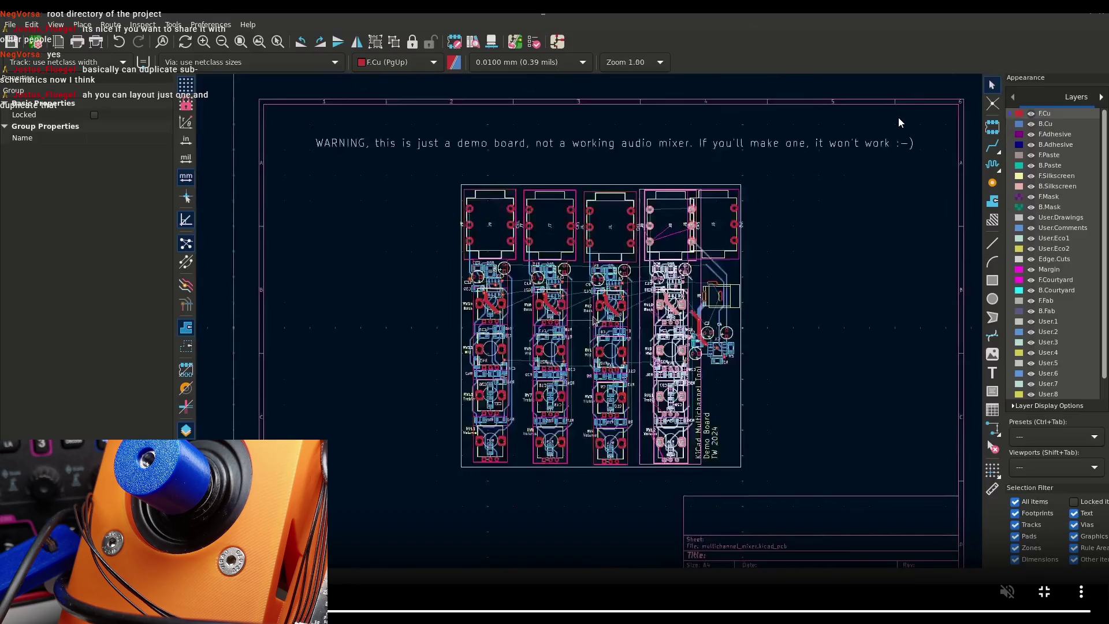
- Exit the multi-channel demo video's fullscreen mode with Esc
key("Escape")
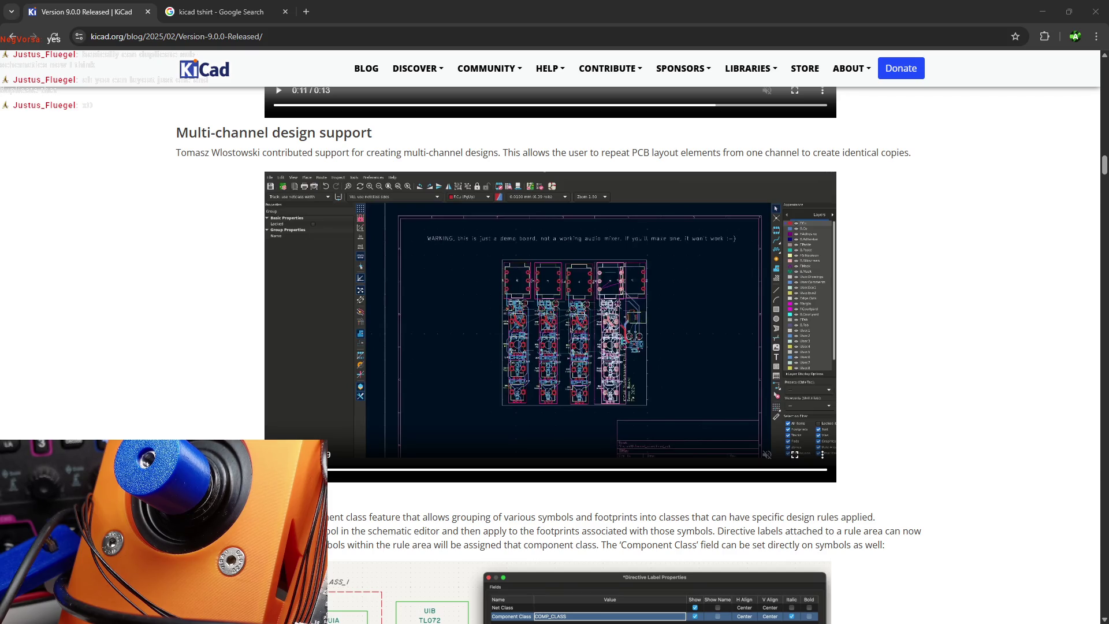
- Highlight and then clear the Component classes paragraph text, and reach the Symbol Properties figure
left_click(456, 346)
scroll(456, 345, "down", 7)
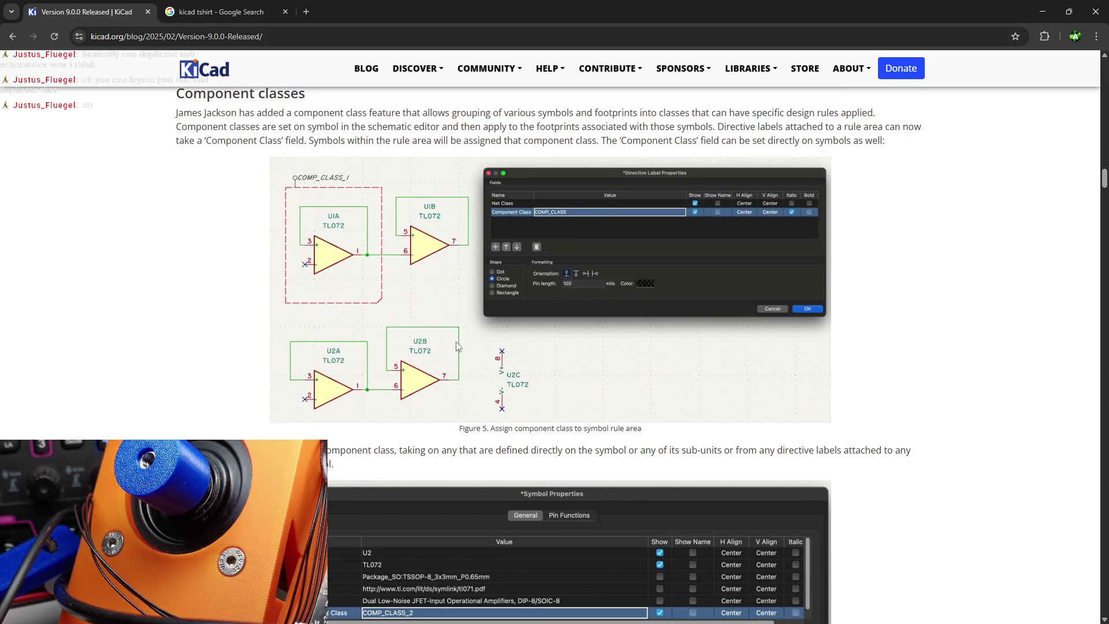
scroll(456, 346, "up", 1)
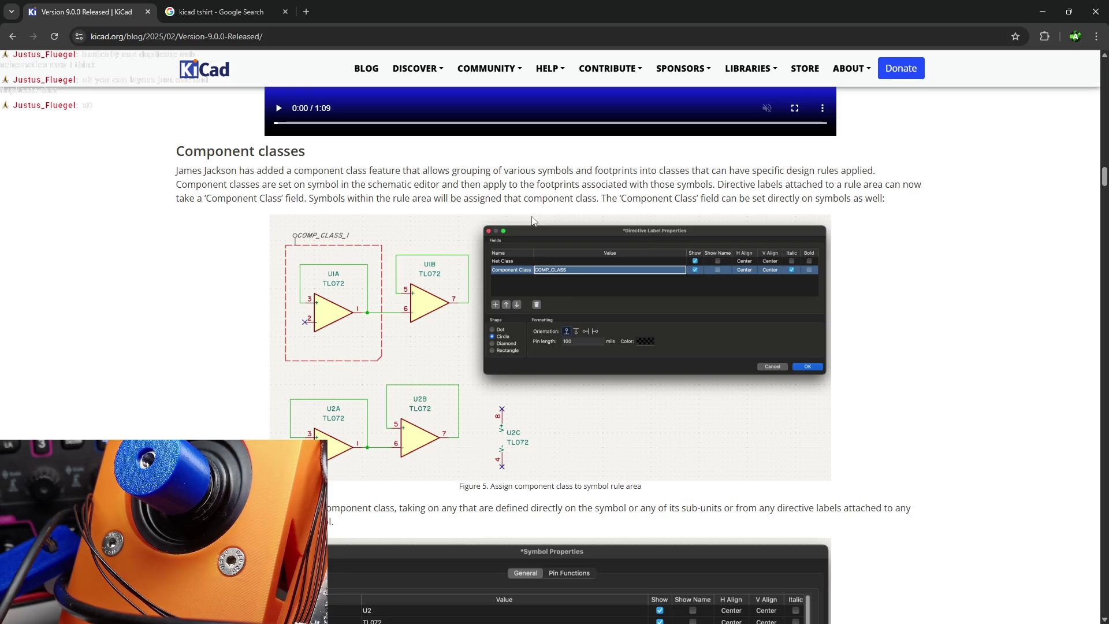
double_click(846, 167)
mouse_move(181, 184)
left_mouse_down()
mouse_move(261, 197)
mouse_move(344, 189)
left_mouse_up()
left_click(368, 195)
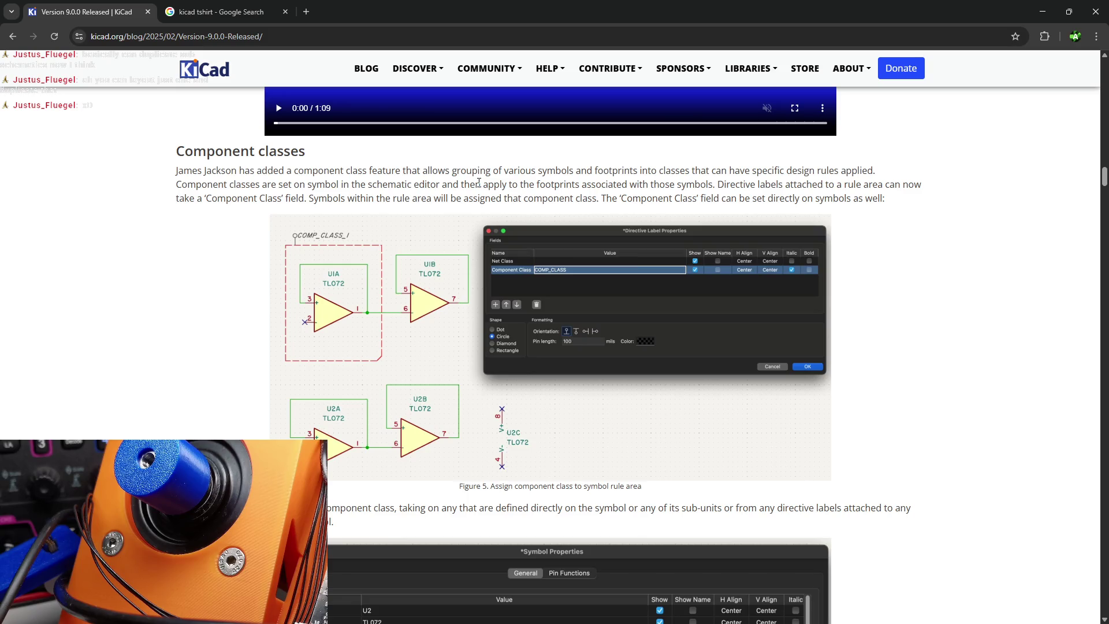
scroll(477, 183, "down", 5)
scroll(462, 185, "up", 1)
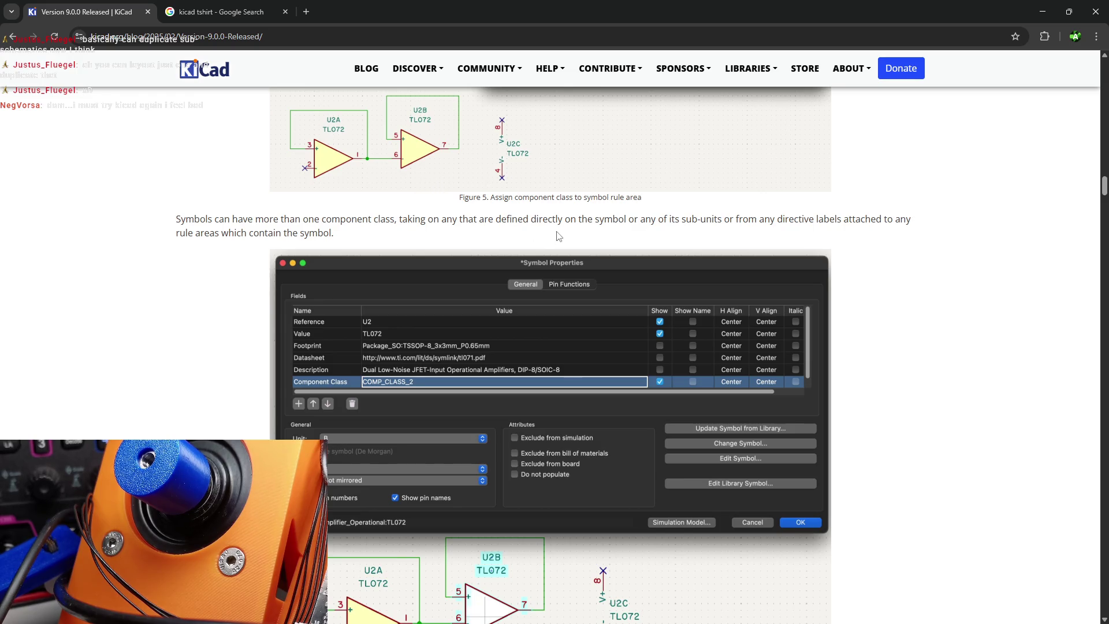
- Scroll past Figures 6 and 7 to the three component-class DRC expressions and Table editing
scroll(555, 234, "down", 1)
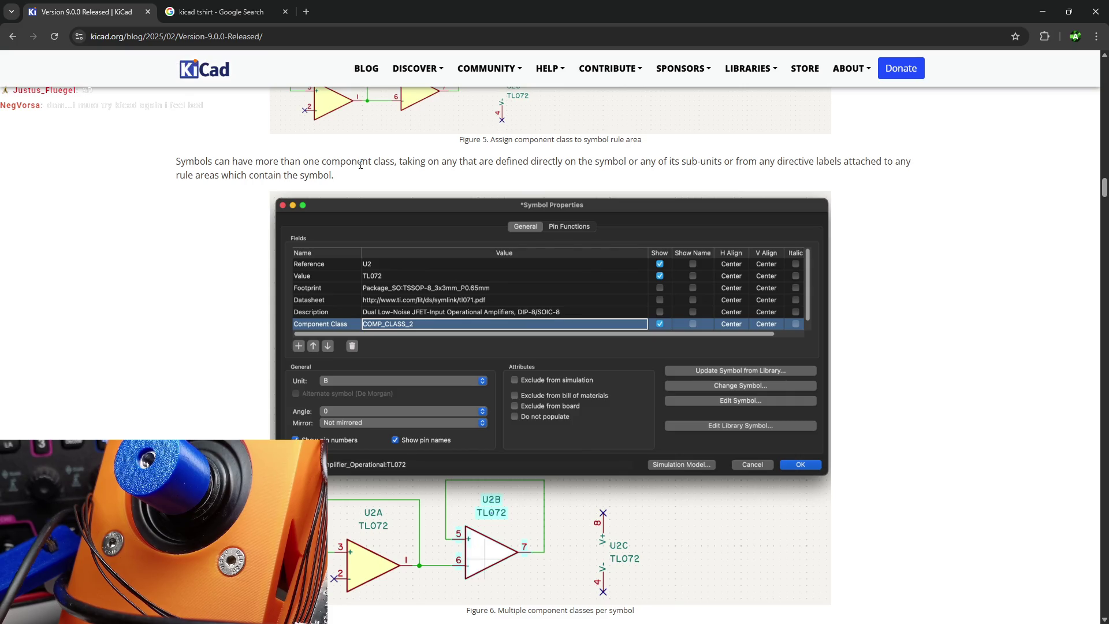
scroll(403, 251, "down", 2)
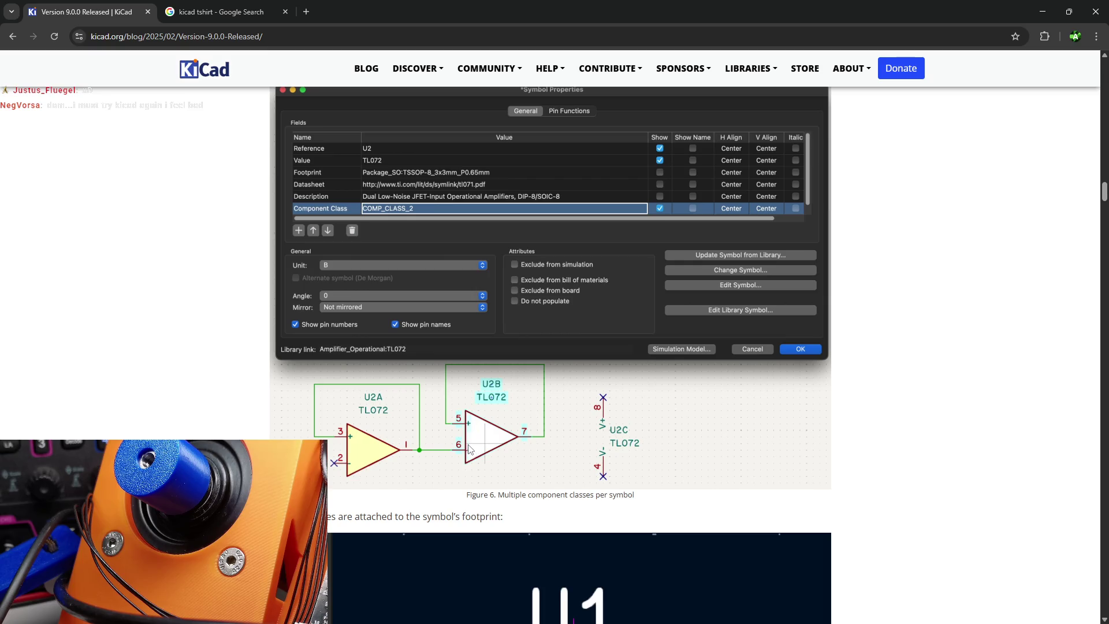
scroll(459, 440, "up", 2)
scroll(458, 441, "up", 1)
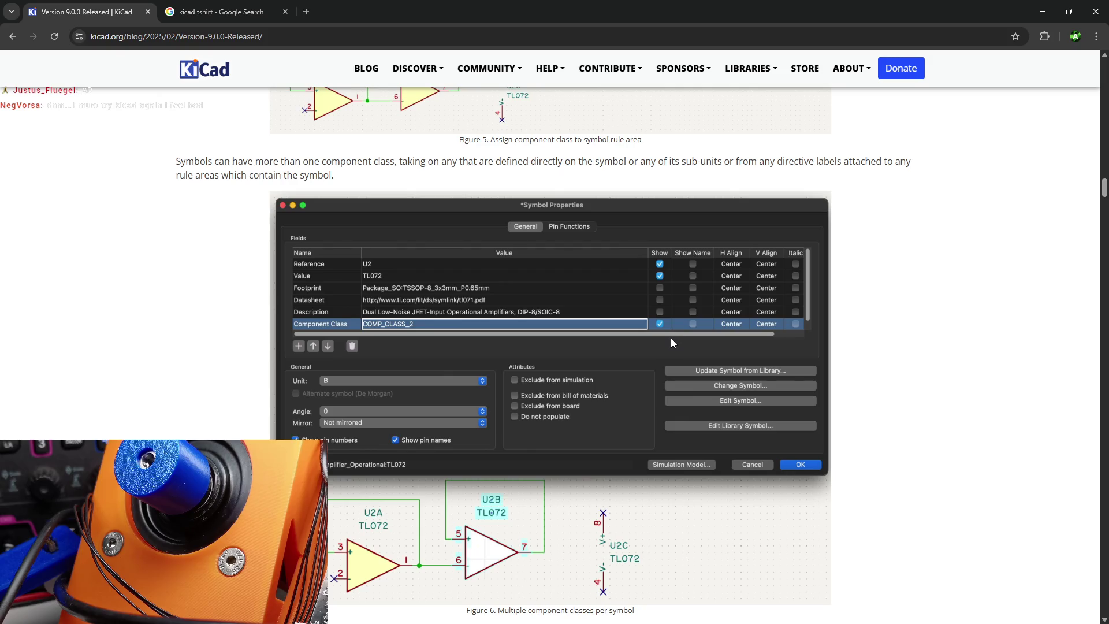
scroll(636, 342, "down", 6)
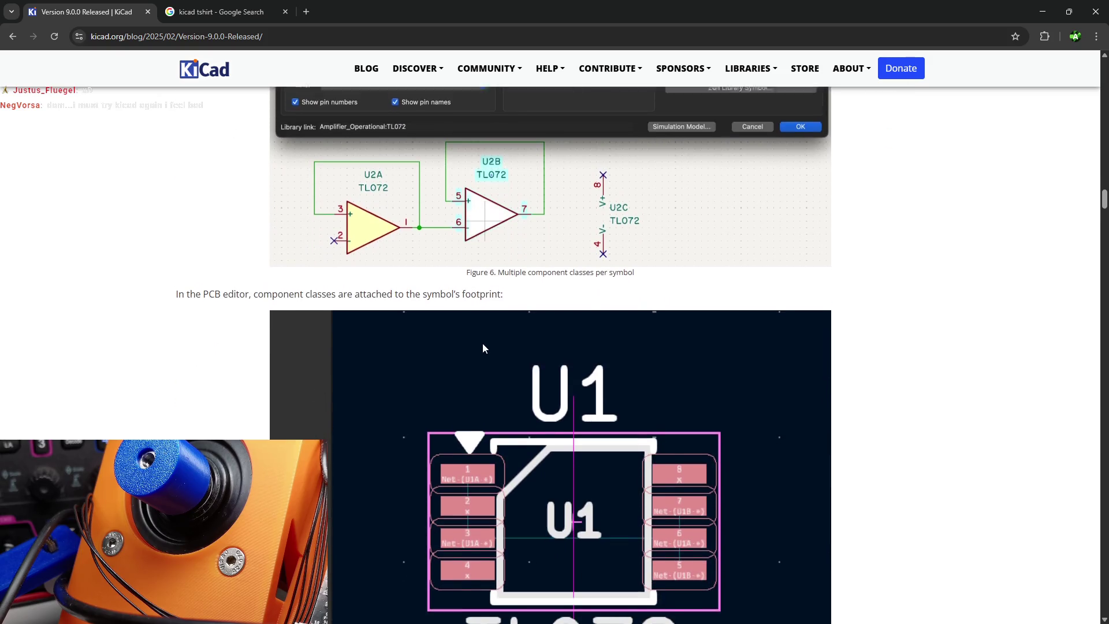
scroll(482, 344, "up", 6)
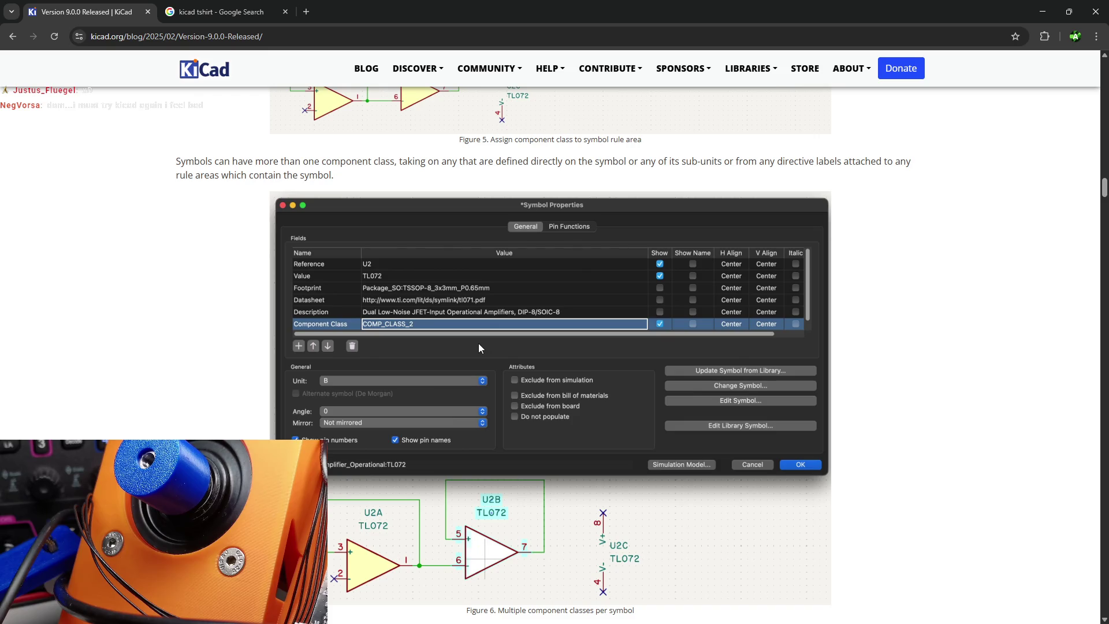
scroll(478, 343, "down", 7)
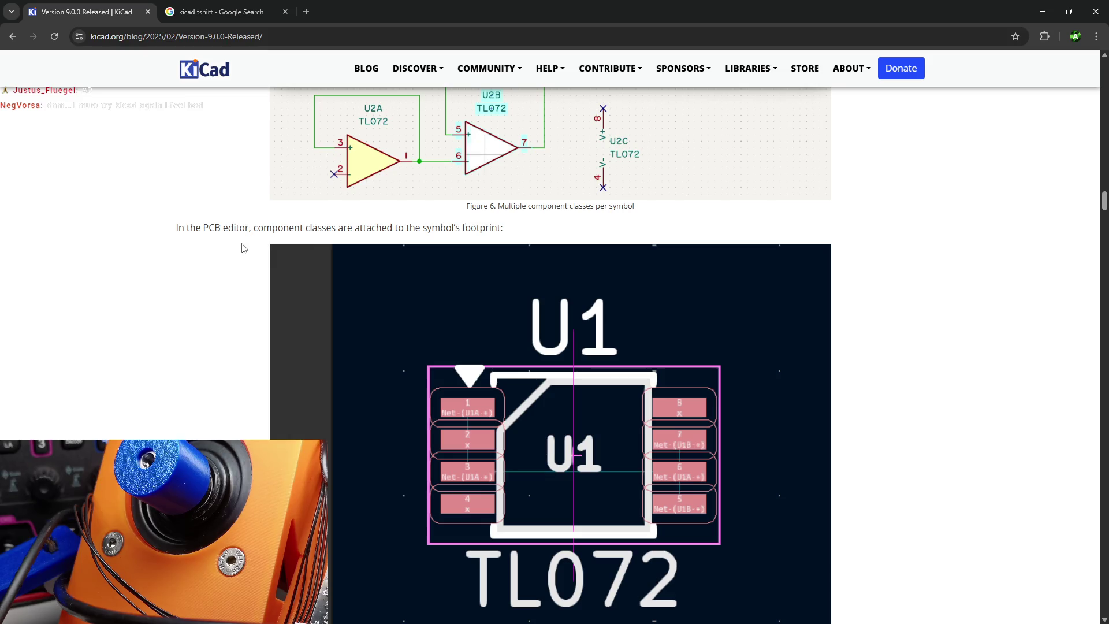
scroll(241, 248, "down", 4)
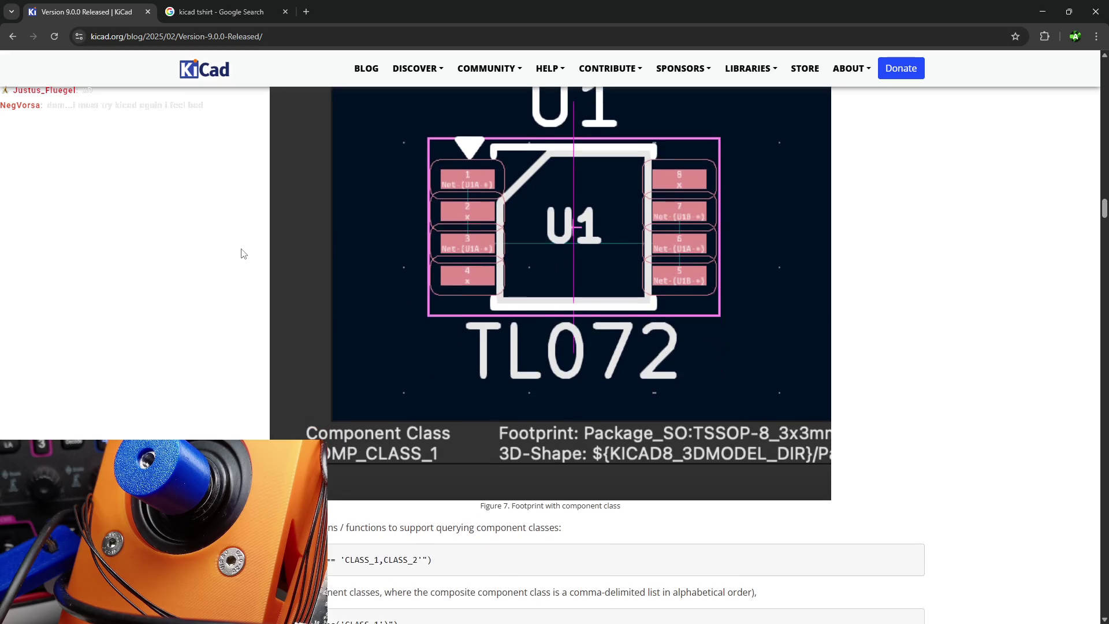
scroll(601, 349, "up", 1)
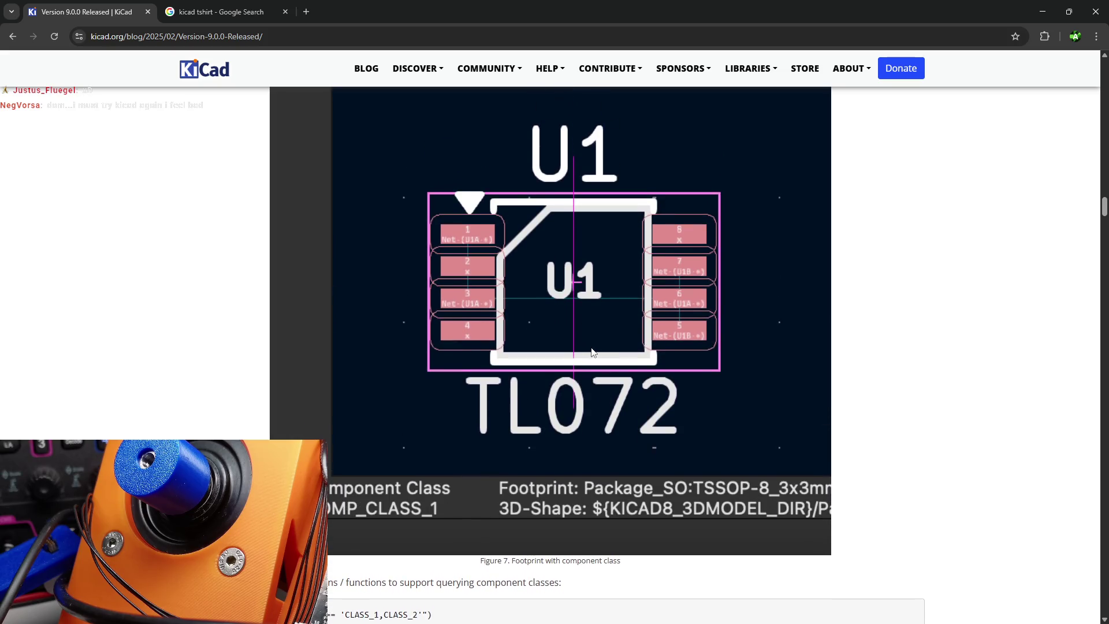
scroll(564, 346, "down", 1)
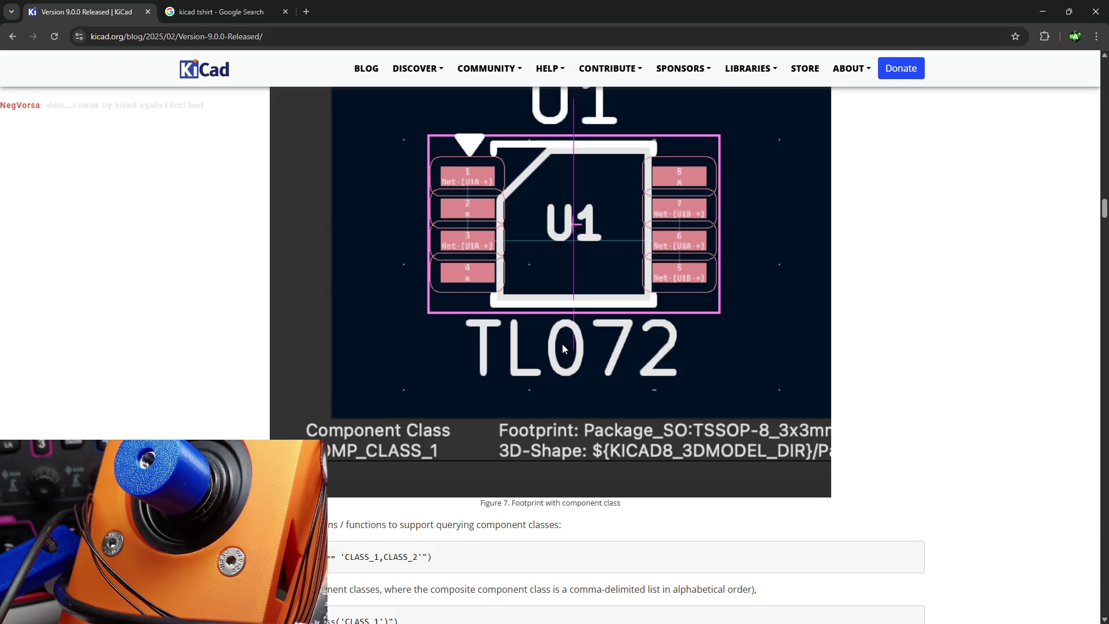
scroll(562, 344, "down", 1)
scroll(562, 344, "down", 2)
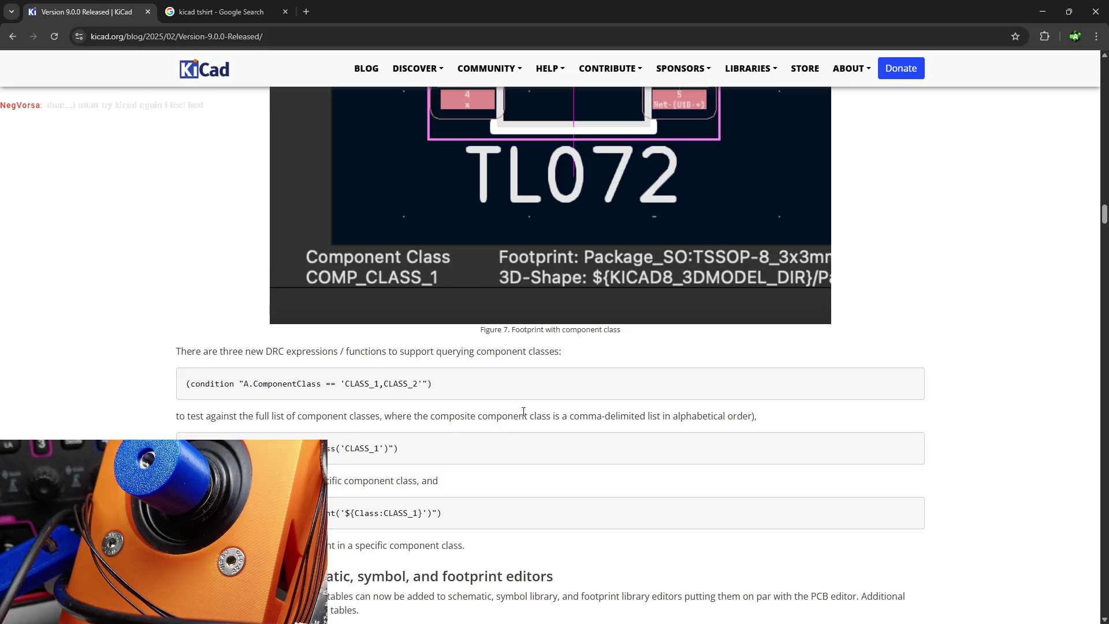
scroll(529, 400, "down", 1)
scroll(528, 400, "down", 2)
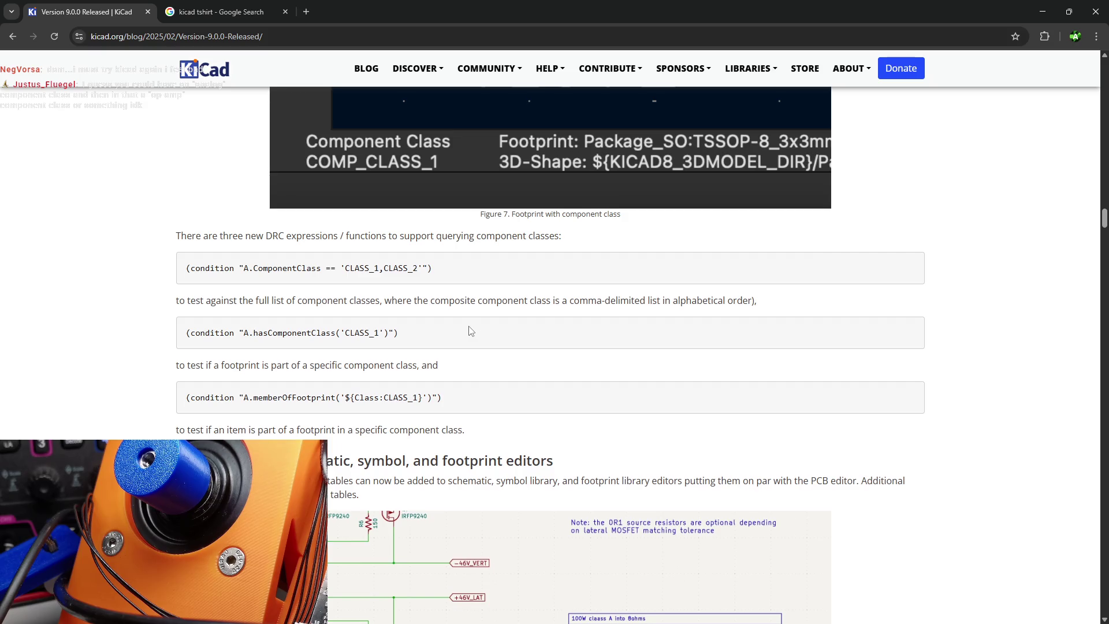
scroll(469, 330, "down", 1)
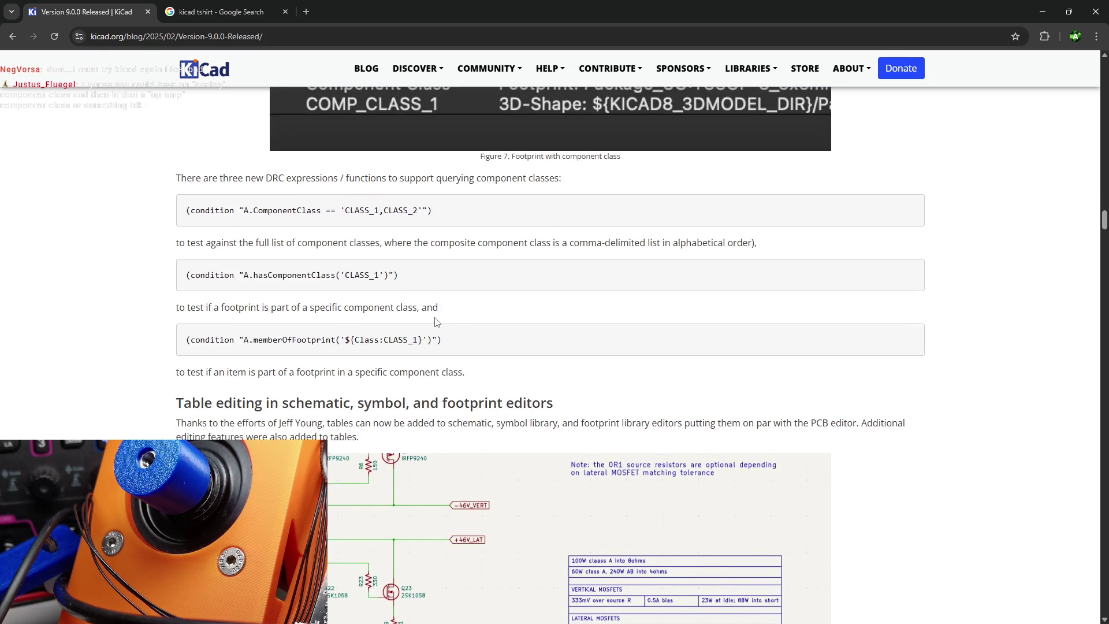
scroll(429, 314, "down", 1)
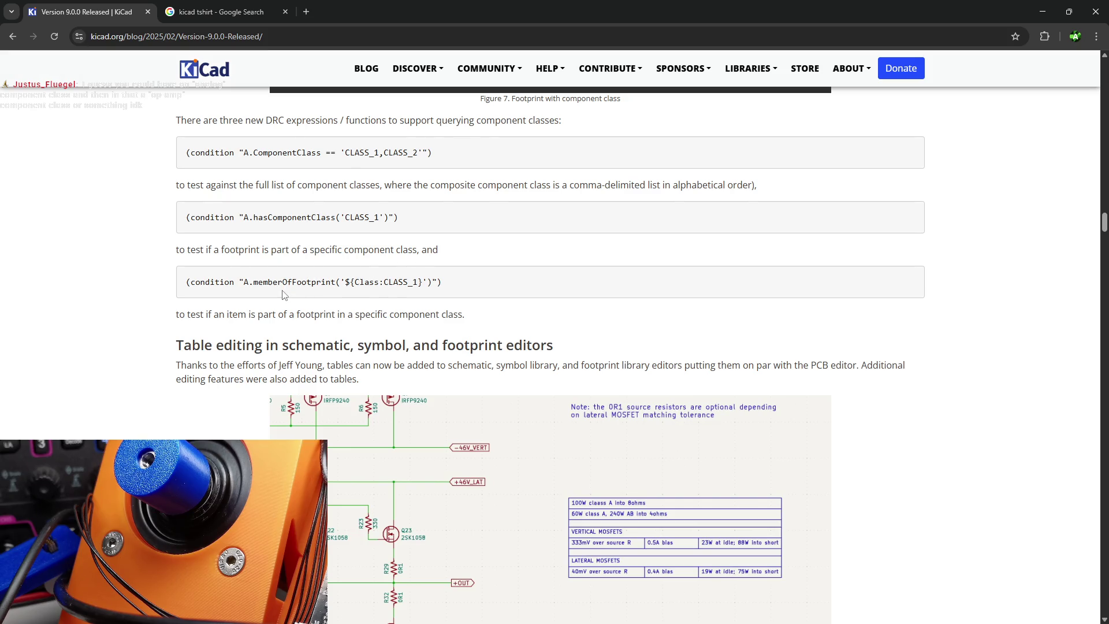
scroll(285, 303, "down", 2)
- Highlight the Table editing heading and scroll the release notes down to Figure 8
left_click_drag(200, 229, 465, 231)
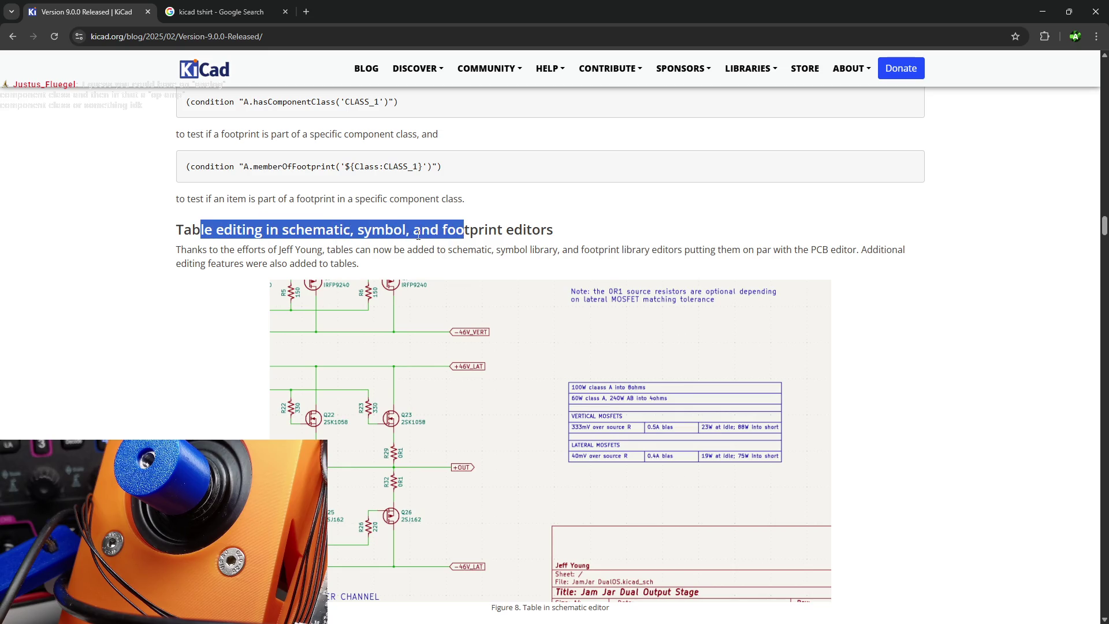
scroll(420, 235, "down", 2)
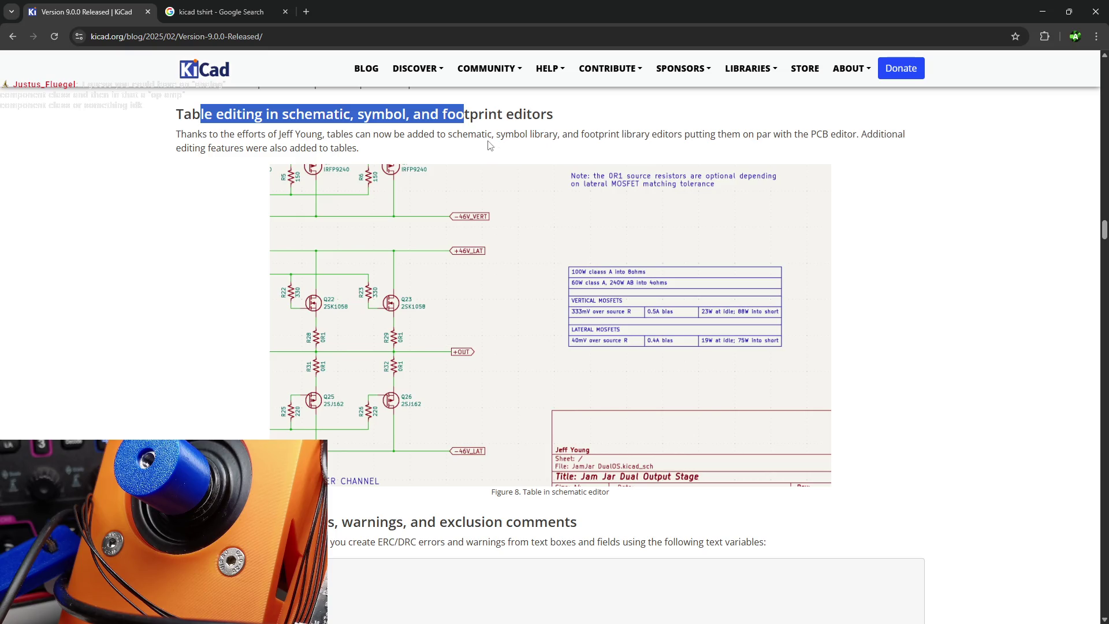
scroll(495, 147, "down", 5)
scroll(524, 156, "up", 3)
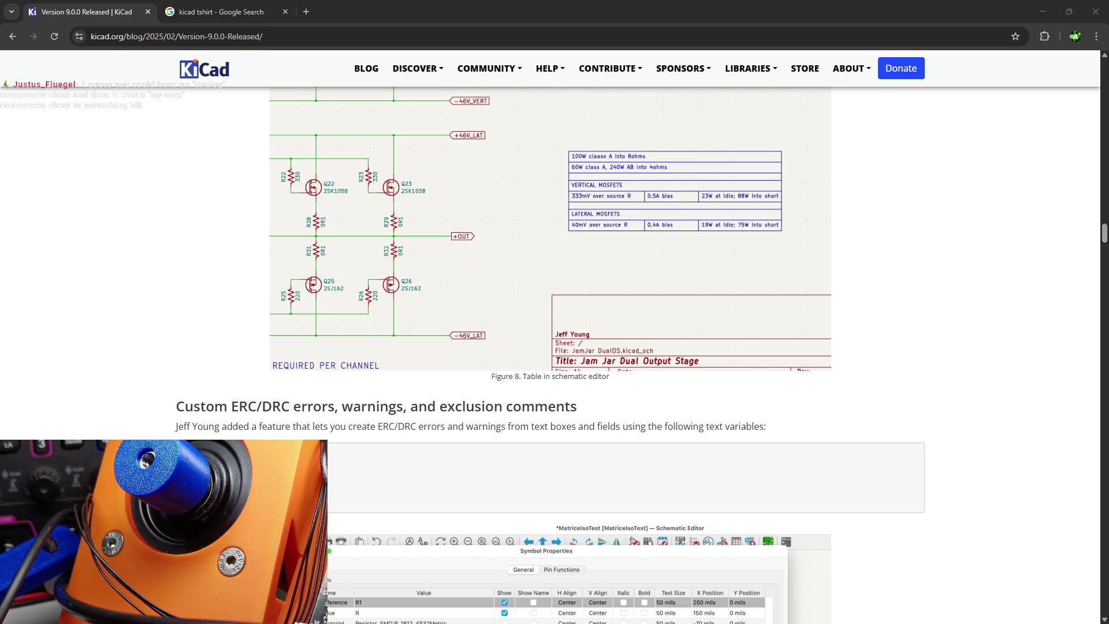
- Bring the KiCad Schematic Editor with the inverted pendulum controller schematic to the front
key("alt+Tab")
scroll(601, 323, "down", 10)
scroll(589, 342, "up", 5)
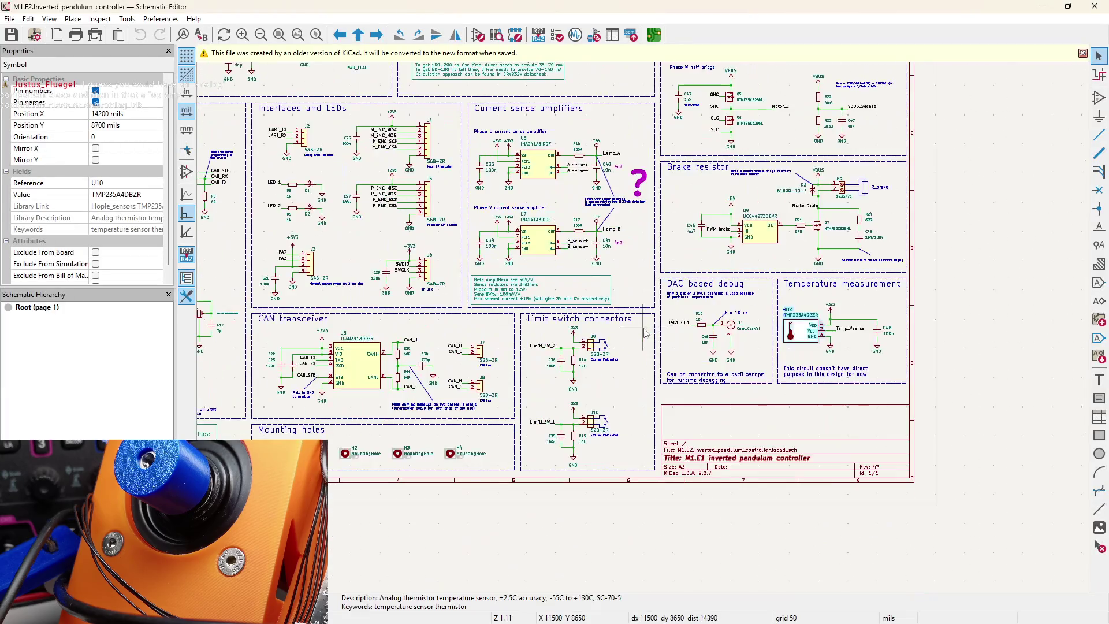
- Zoom in and out around the inverted pendulum controller schematic
scroll(477, 321, "up", 1)
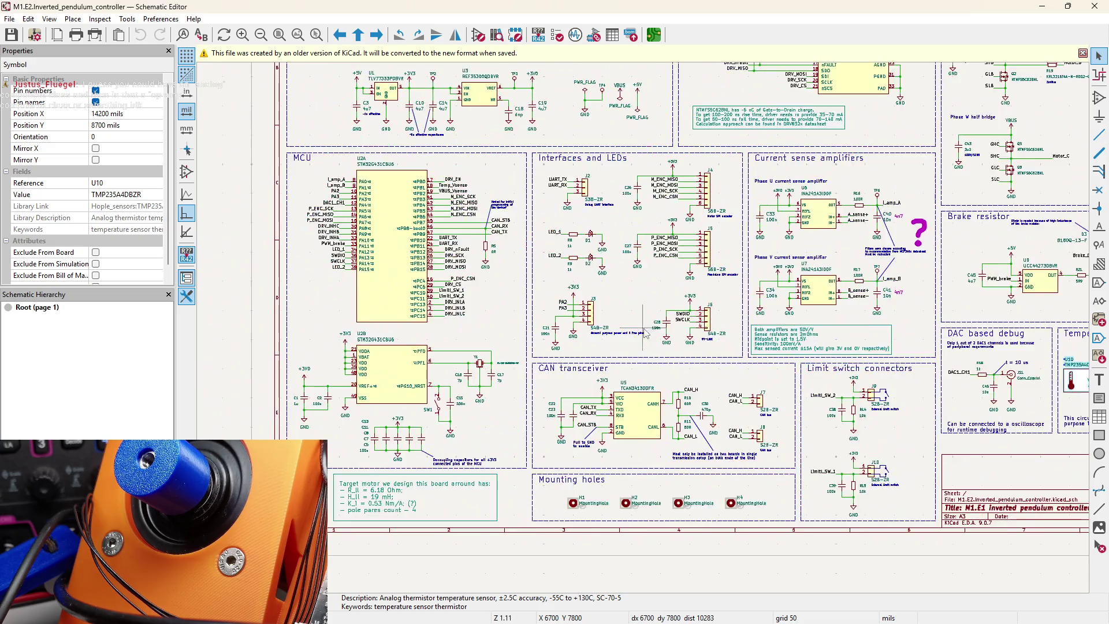
scroll(614, 303, "up", 2)
scroll(614, 303, "down", 2)
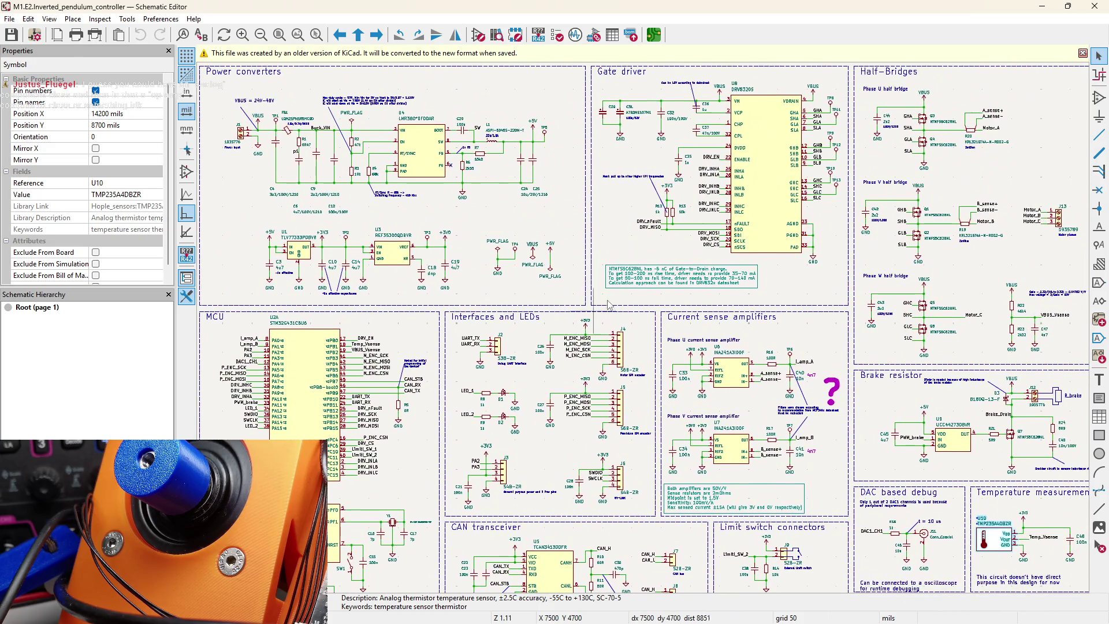
scroll(618, 263, "up", 3)
scroll(646, 334, "up", 2)
scroll(645, 334, "down", 3)
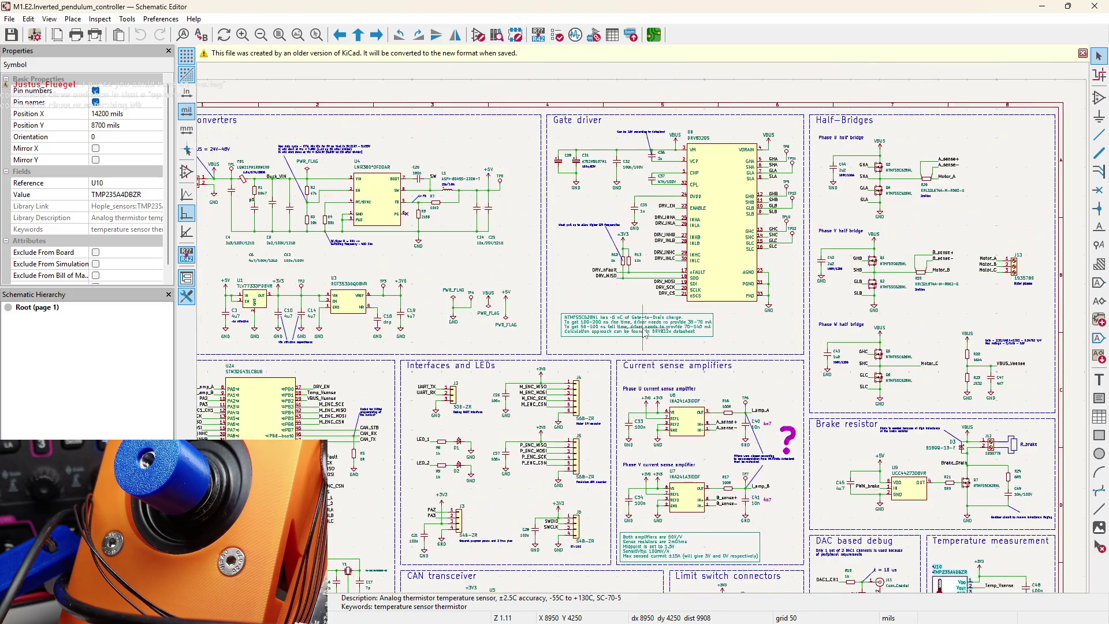
scroll(645, 334, "up", 1)
- Minimize the Schematic Editor to return to the release notes' Custom ERC/DRC section
left_click(1042, 6)
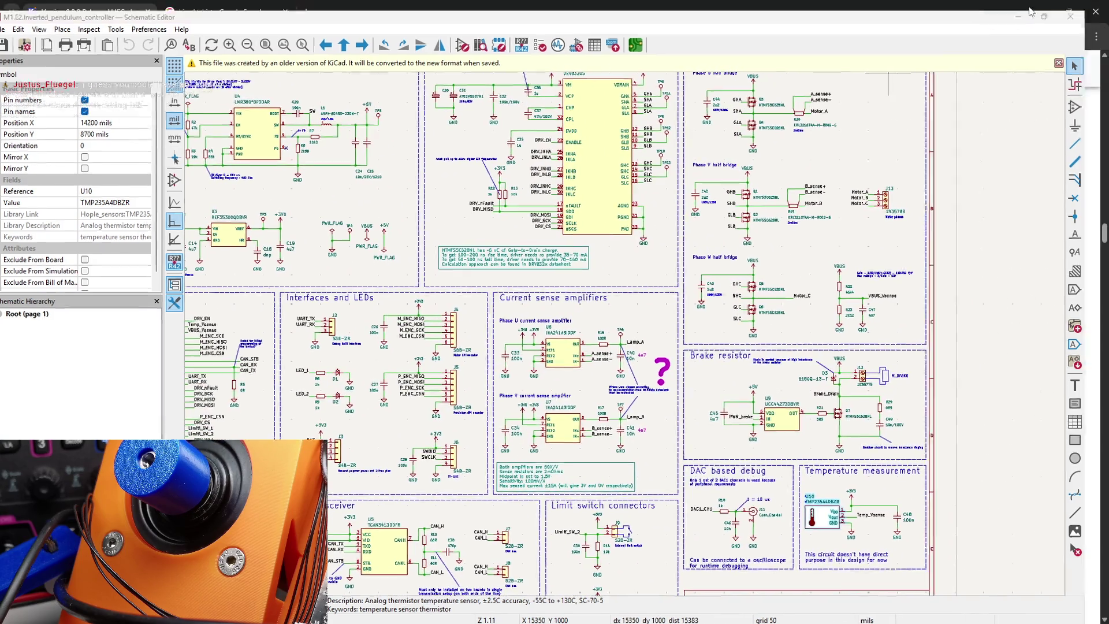
scroll(567, 313, "up", 1)
scroll(567, 313, "down", 3)
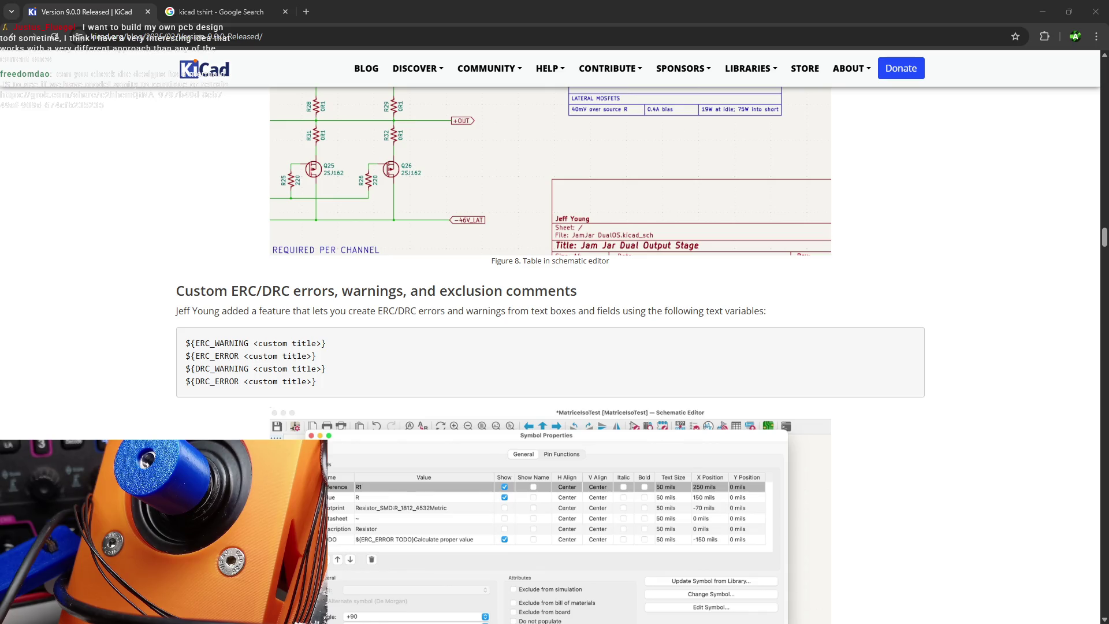
- Maximize the Grok share page window and scroll through the Mermaid replies
mouse_move(0, 173)
left_mouse_down()
mouse_move(847, 121)
mouse_move(794, 98)
left_mouse_up()
left_click(788, 93)
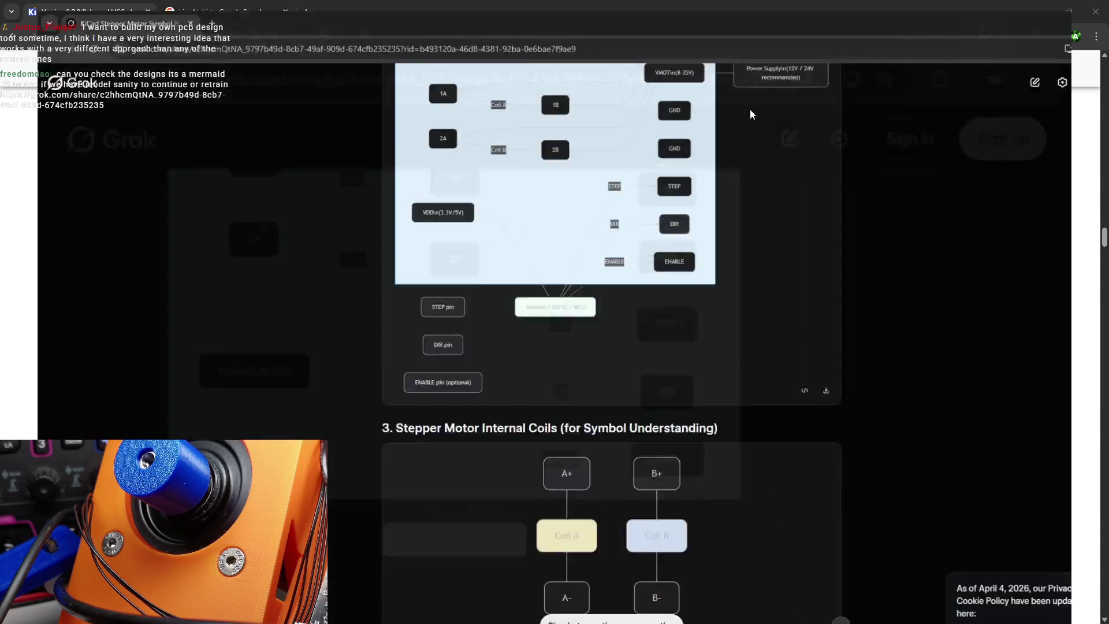
scroll(677, 190, "down", 20)
scroll(712, 197, "down", 20)
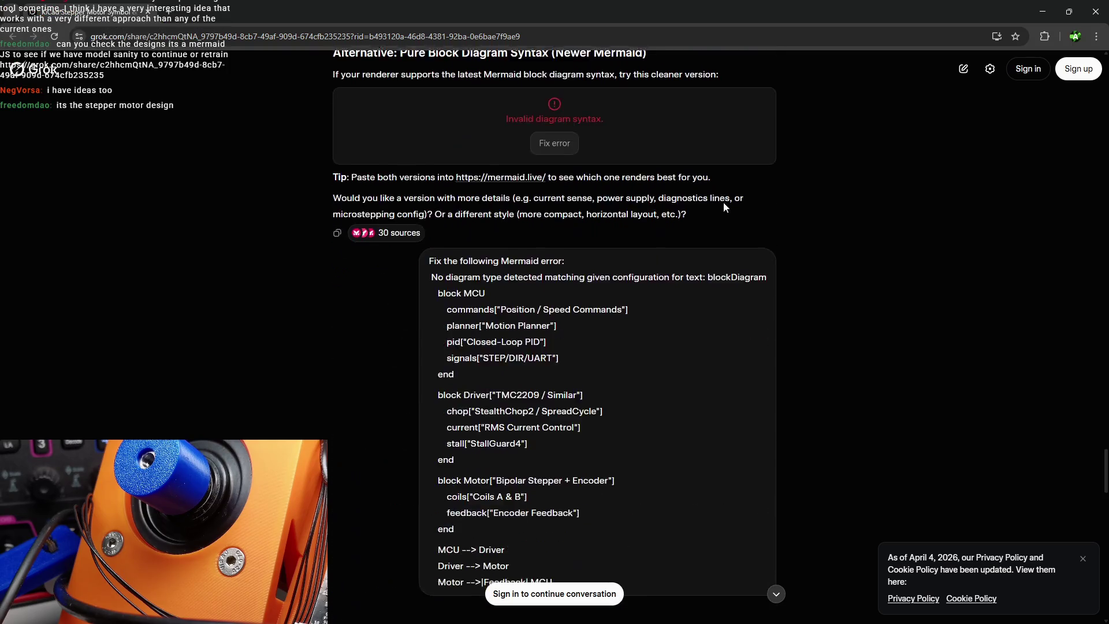
- Dismiss the Privacy Policy notice and scroll back up the conversation
left_click(1083, 559)
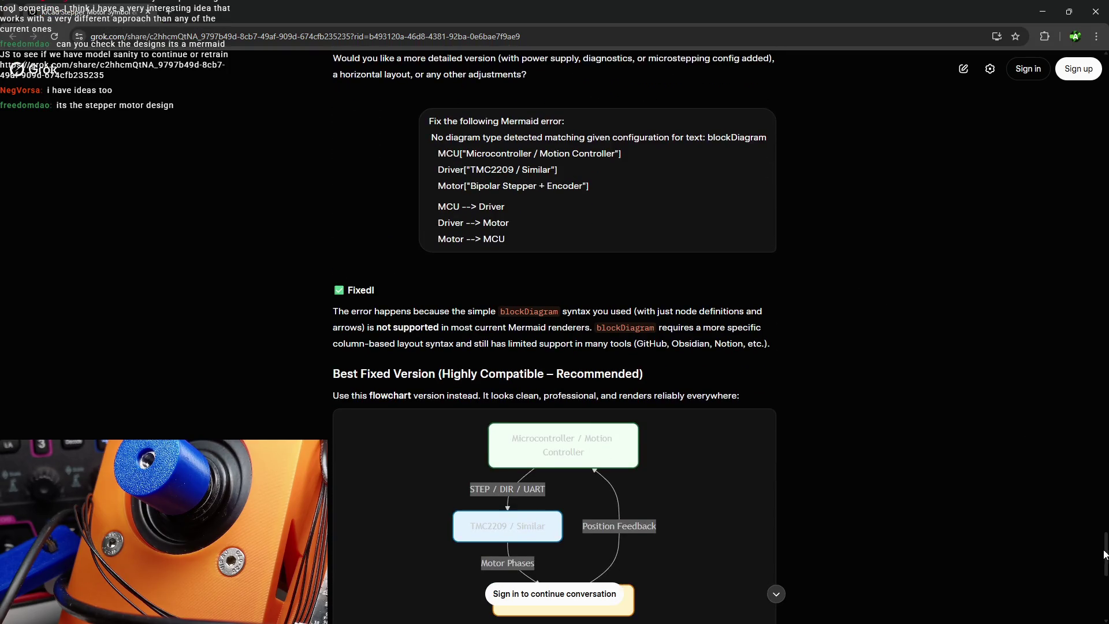
scroll(1093, 549, "down", 9)
scroll(1048, 135, "up", 20)
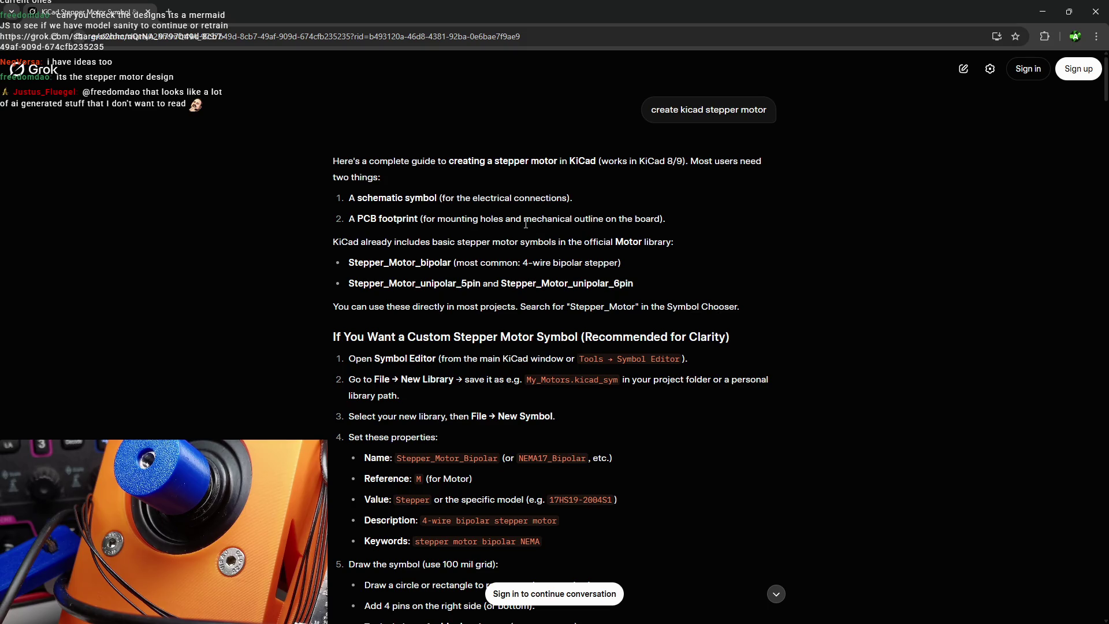
scroll(538, 235, "down", 1)
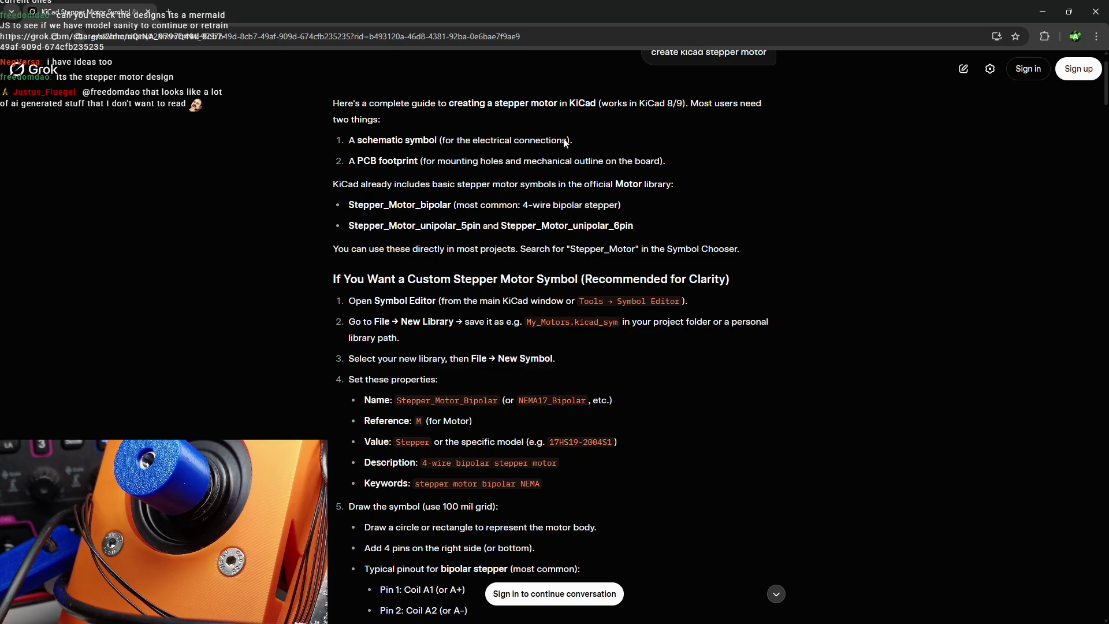
left_click_drag(409, 141, 551, 141)
left_click_drag(350, 161, 562, 166)
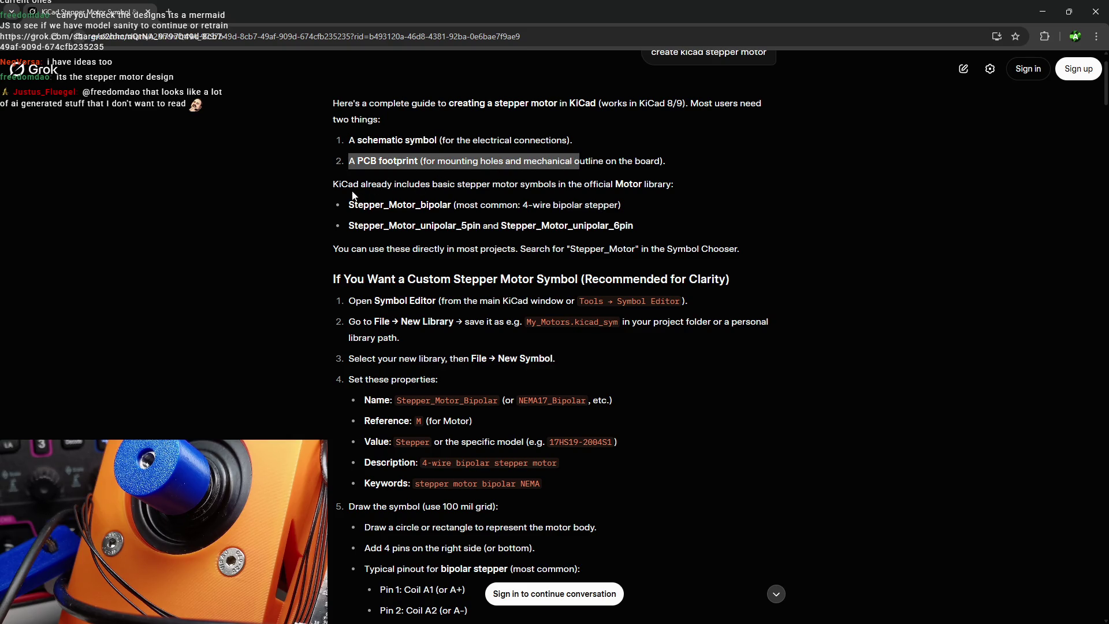
left_click(395, 184)
left_click_drag(411, 188, 661, 191)
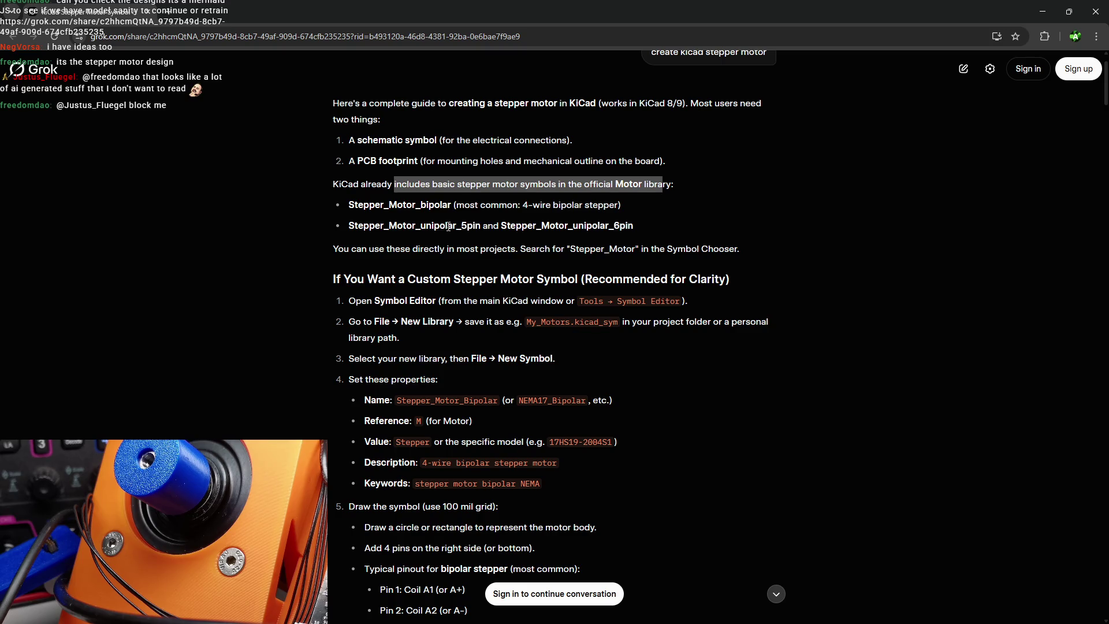
scroll(559, 284, "down", 3)
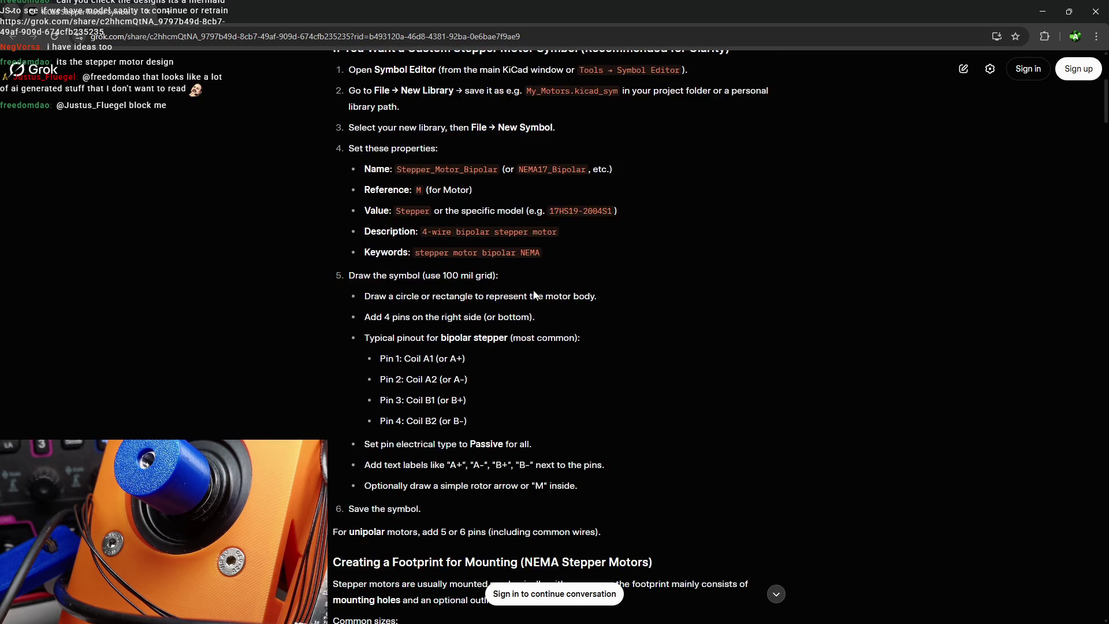
scroll(549, 323, "up", 4)
mouse_move(473, 362)
left_mouse_down()
mouse_move(404, 154)
mouse_move(394, 162)
left_mouse_up()
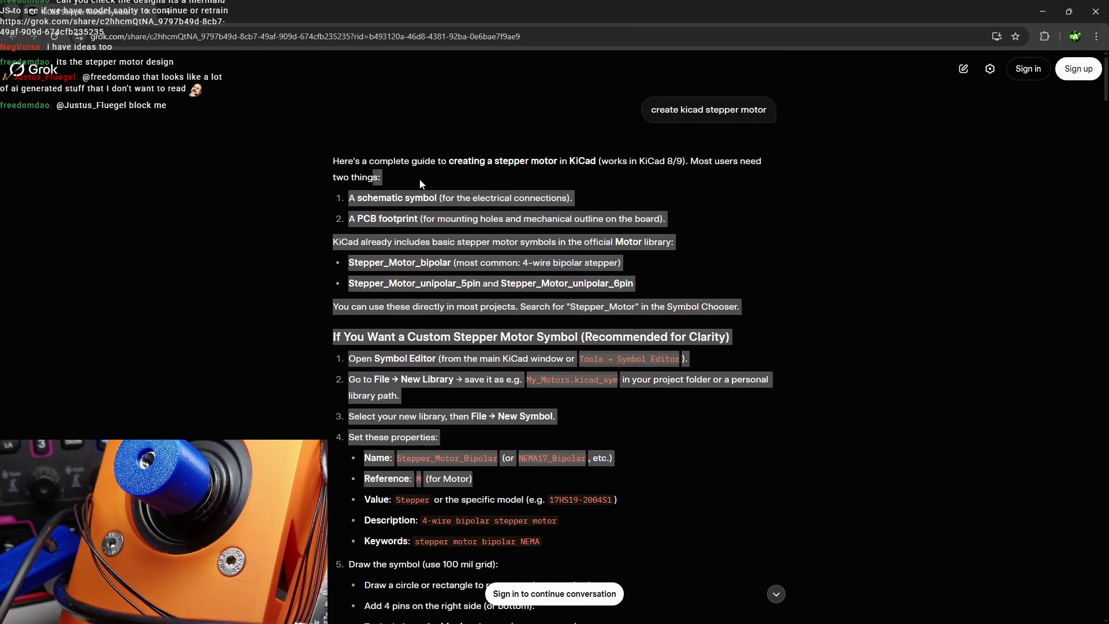
left_click(614, 164)
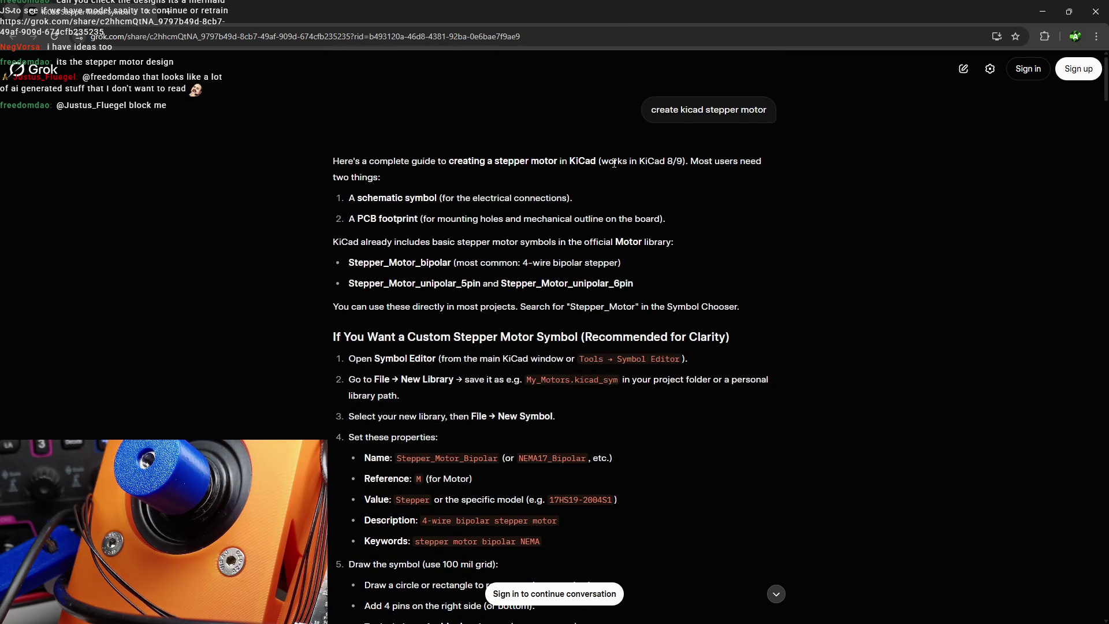
triple_click(652, 110)
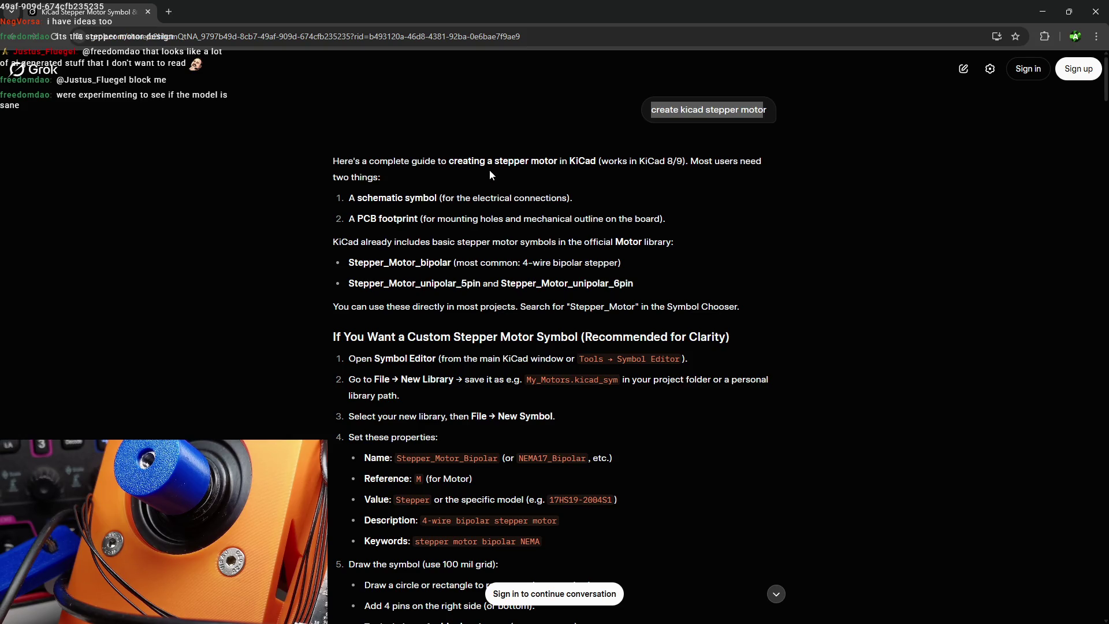
left_click_drag(437, 160, 646, 290)
left_click(593, 229)
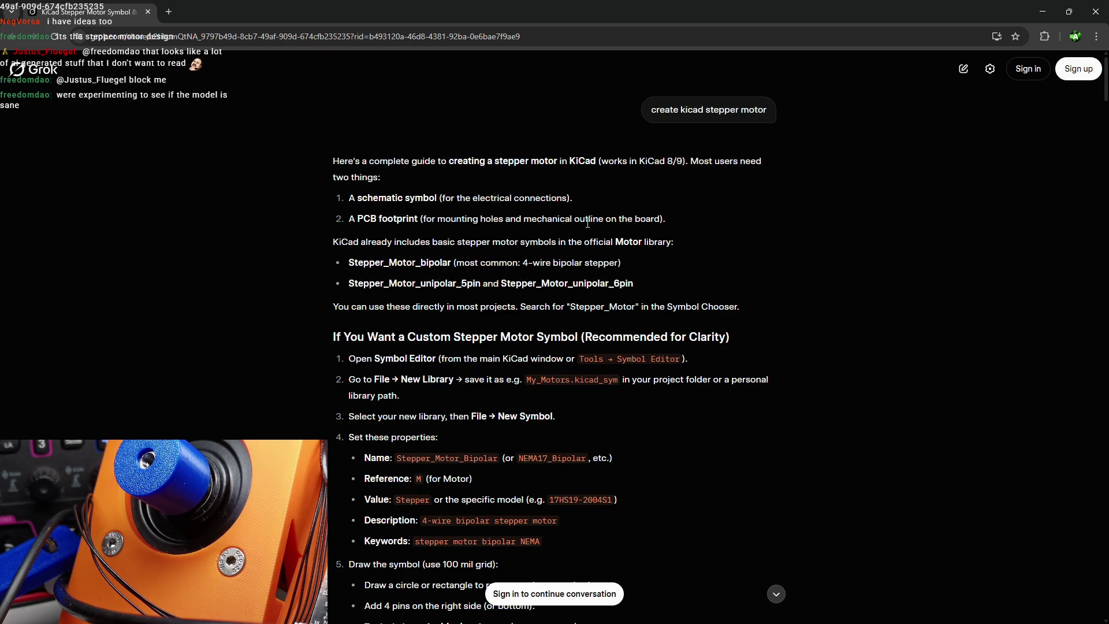
scroll(593, 229, "down", 1)
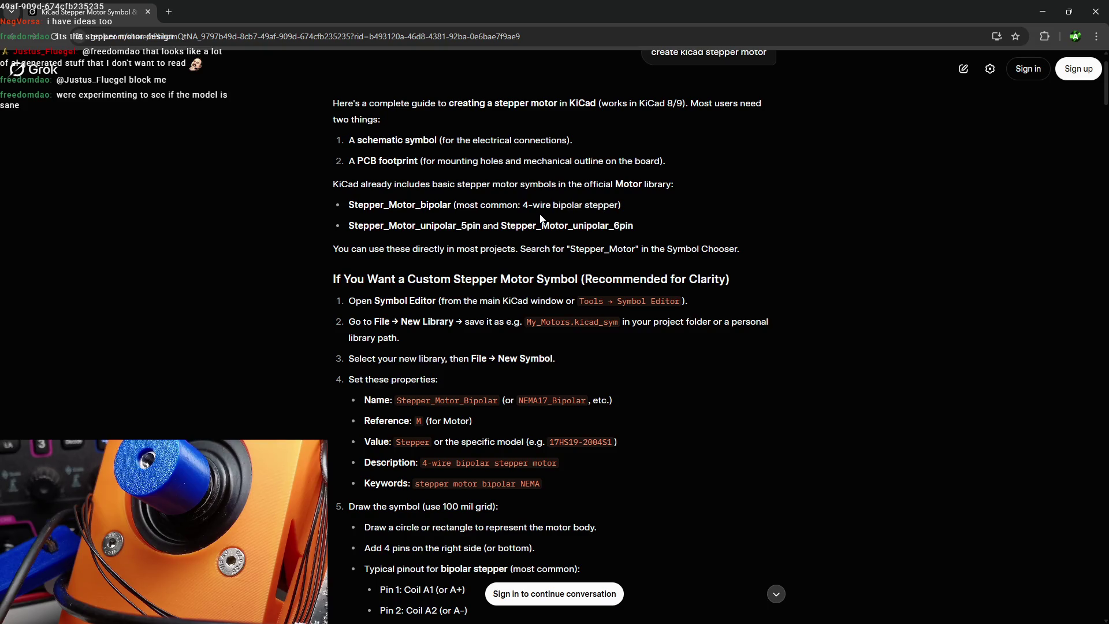
scroll(540, 218, "up", 1)
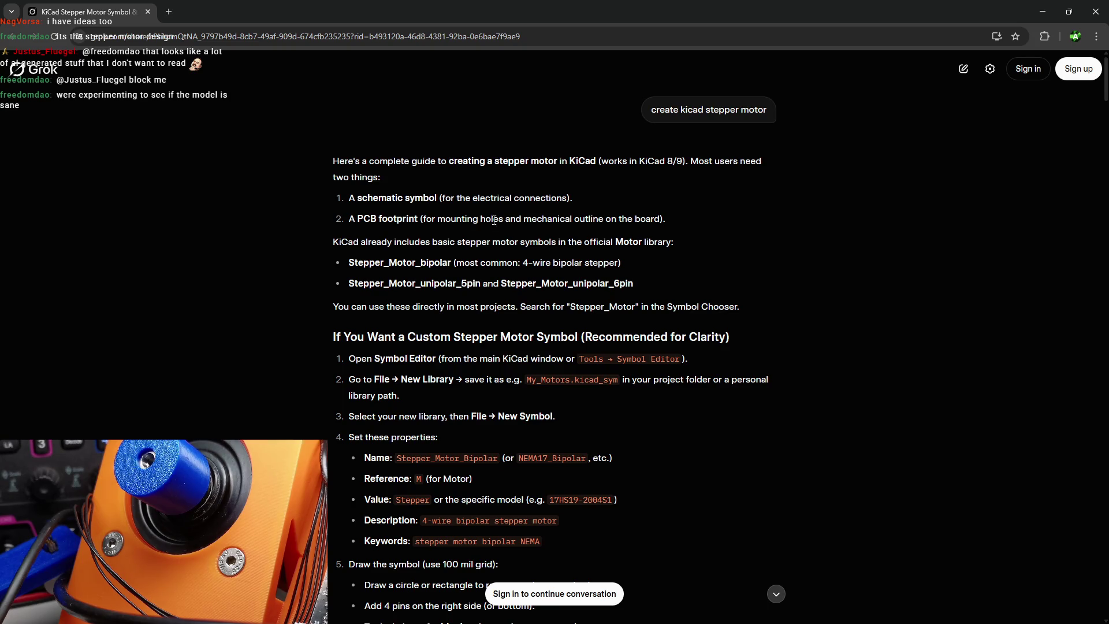
left_click_drag(453, 219, 462, 438)
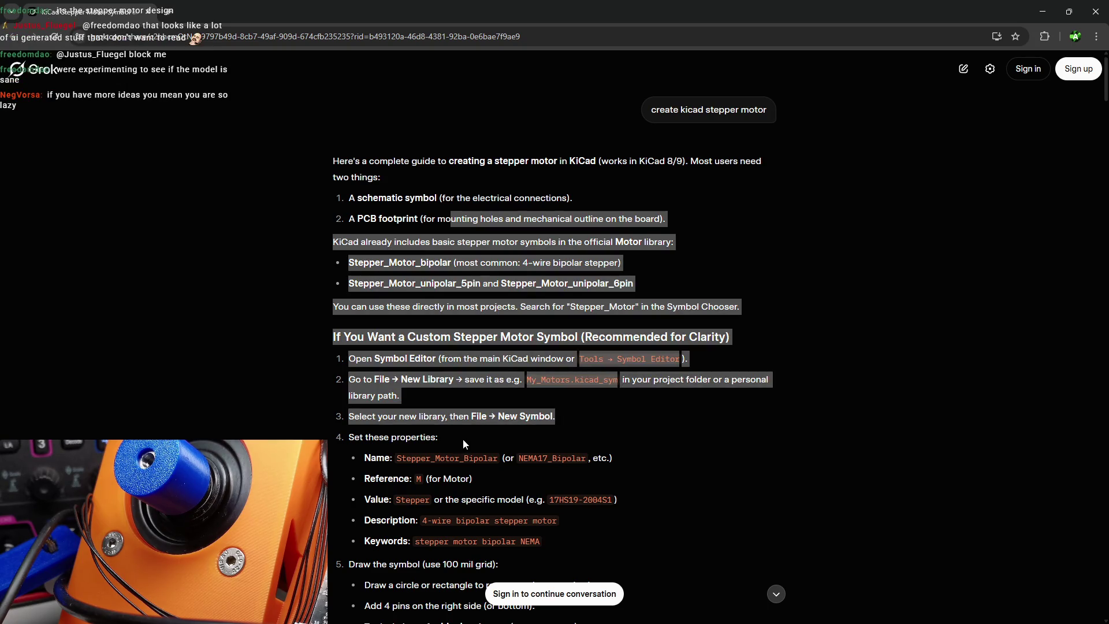
- Read through the footprint steps of the stepper-motor guide, selecting a line of text
left_click(496, 304)
scroll(489, 301, "down", 2)
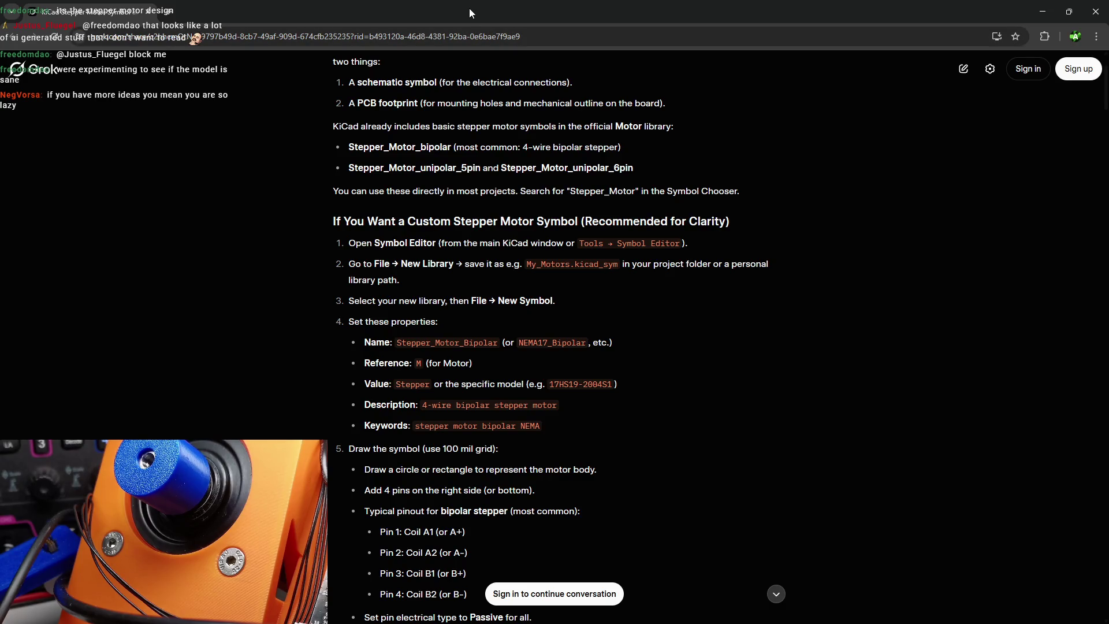
scroll(496, 194, "down", 2)
scroll(499, 195, "down", 2)
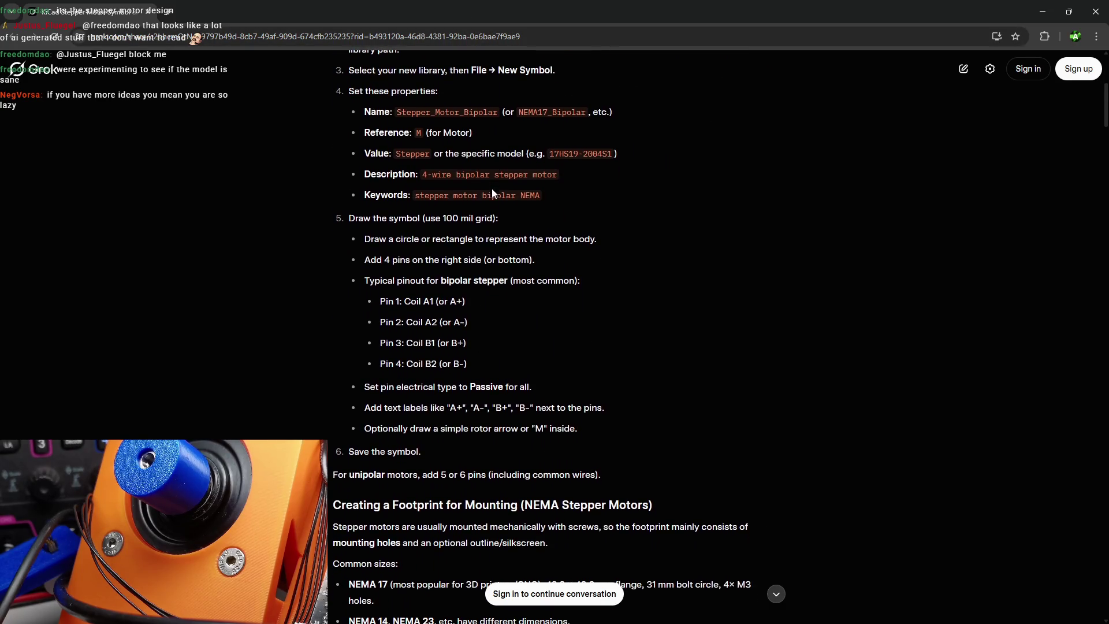
mouse_move(364, 219)
left_mouse_down()
mouse_move(448, 221)
mouse_move(433, 242)
left_mouse_up()
scroll(403, 237, "down", 4)
scroll(435, 240, "down", 1)
scroll(456, 376, "up", 4)
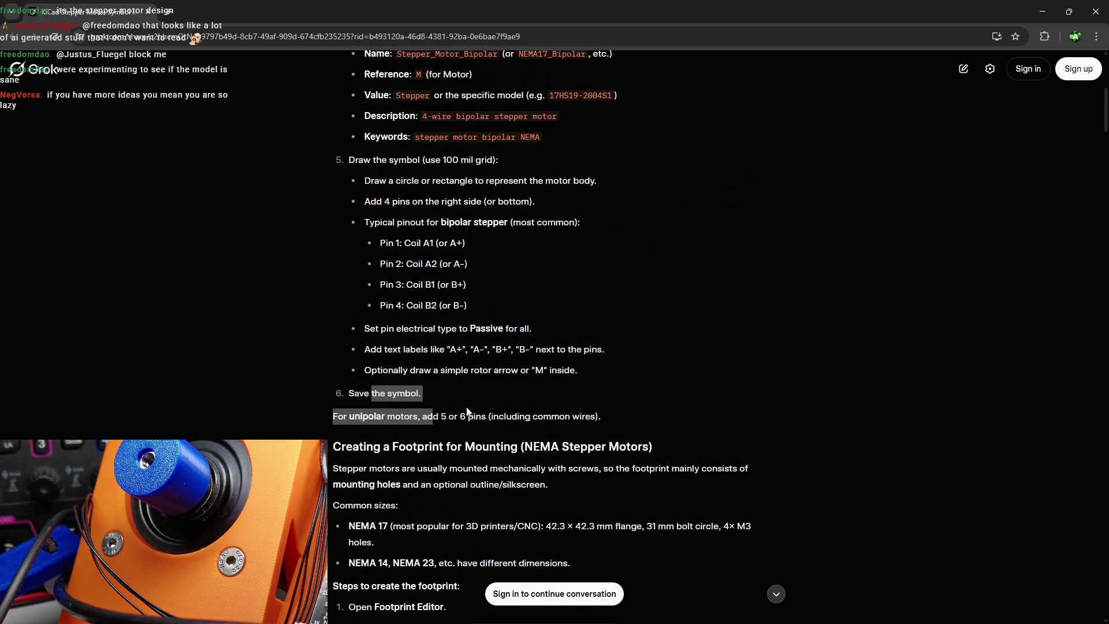
scroll(464, 411, "up", 4)
scroll(405, 346, "down", 7)
scroll(404, 346, "down", 1)
- Select the visible answer text, then close the Grok conversation tab
left_click_drag(376, 237, 395, 541)
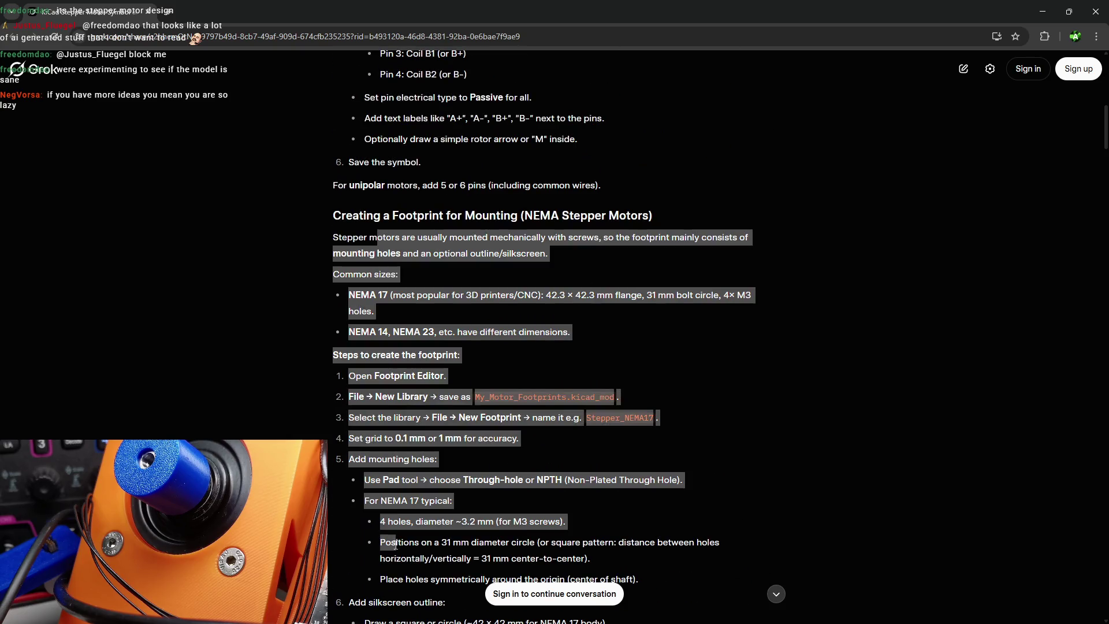
scroll(439, 346, "up", 10)
left_click_drag(423, 198, 425, 219)
left_click_drag(439, 297, 439, 620)
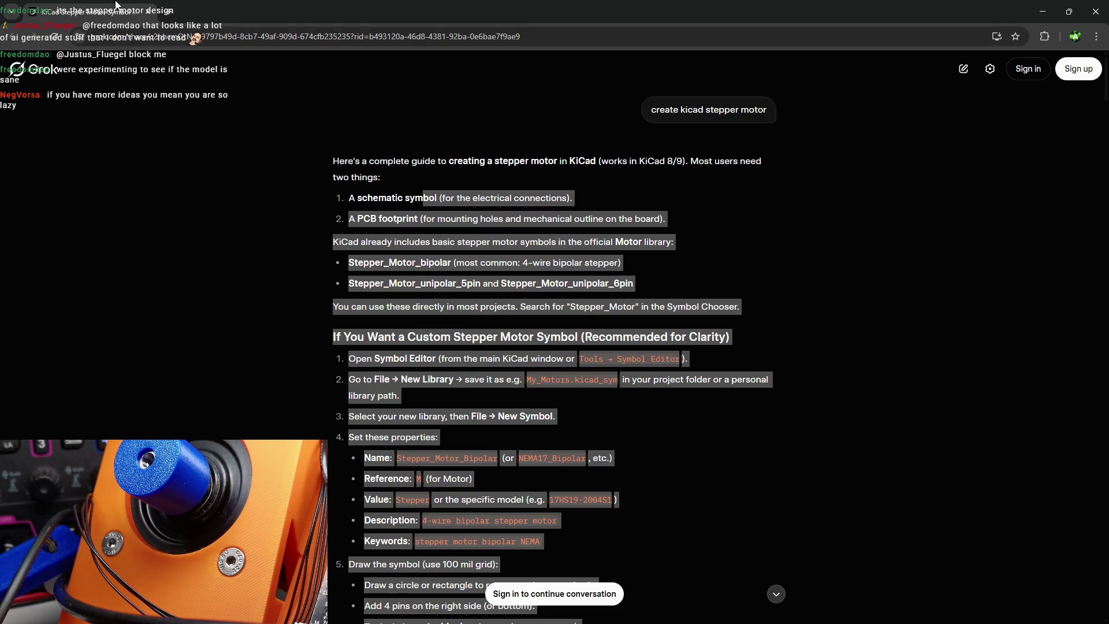
key("ctrl+w")
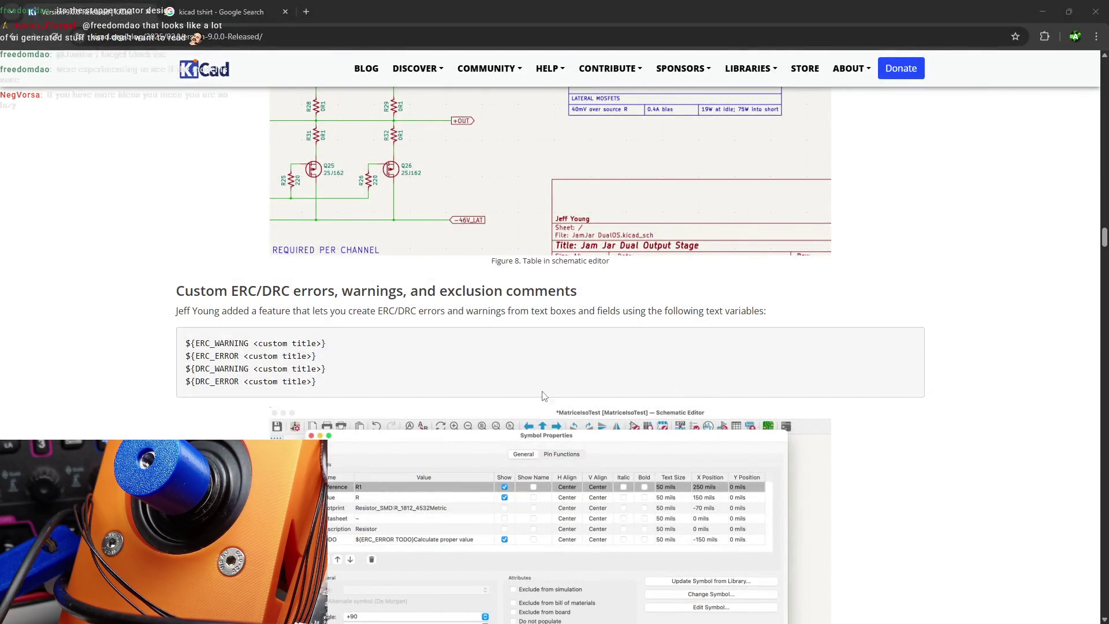
- Highlight the Custom ERC/DRC errors heading and snap the browser to the right half
left_click_drag(185, 291, 580, 290)
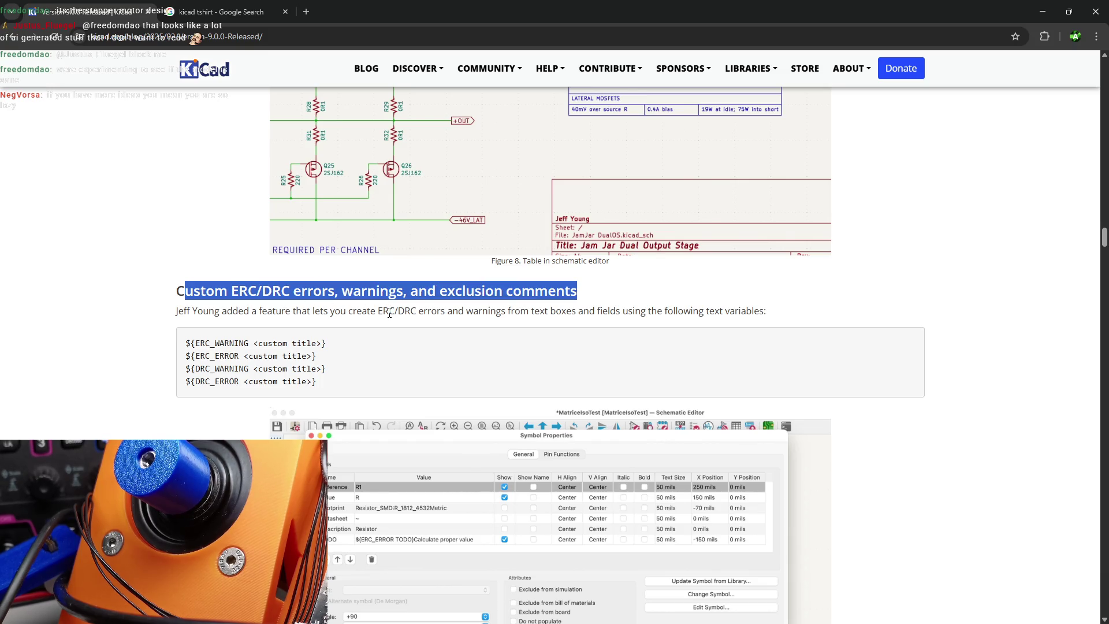
key("super+Right")
key("Escape")
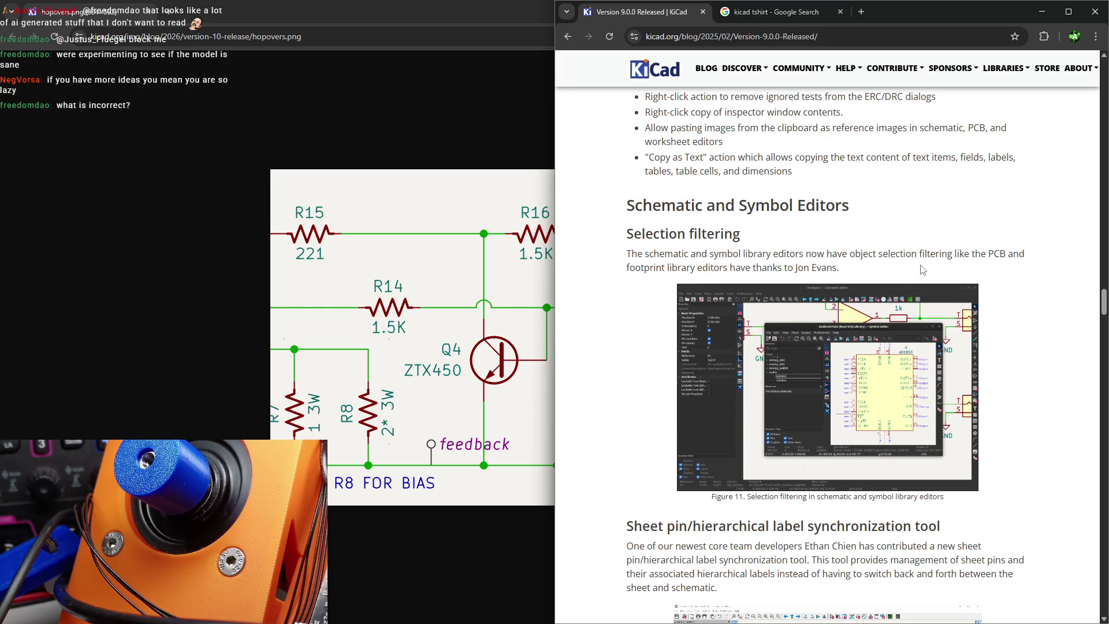
- Scroll to the Schematic and Symbol Editors features on selection filtering and sheet pins
scroll(918, 270, "down", 1)
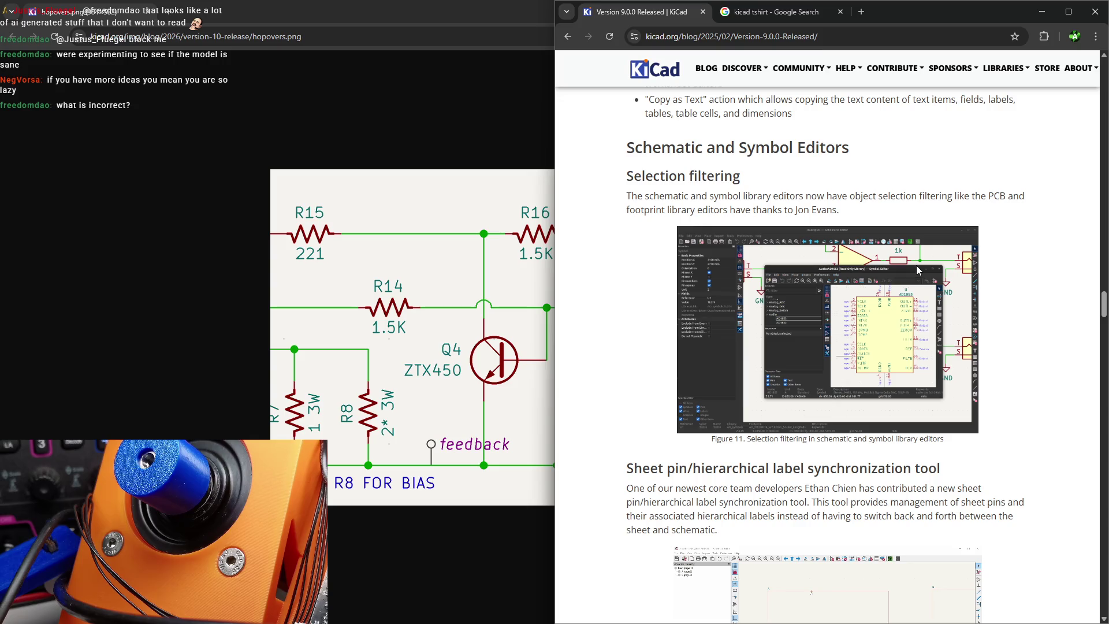
scroll(916, 267, "down", 1)
scroll(885, 286, "down", 3)
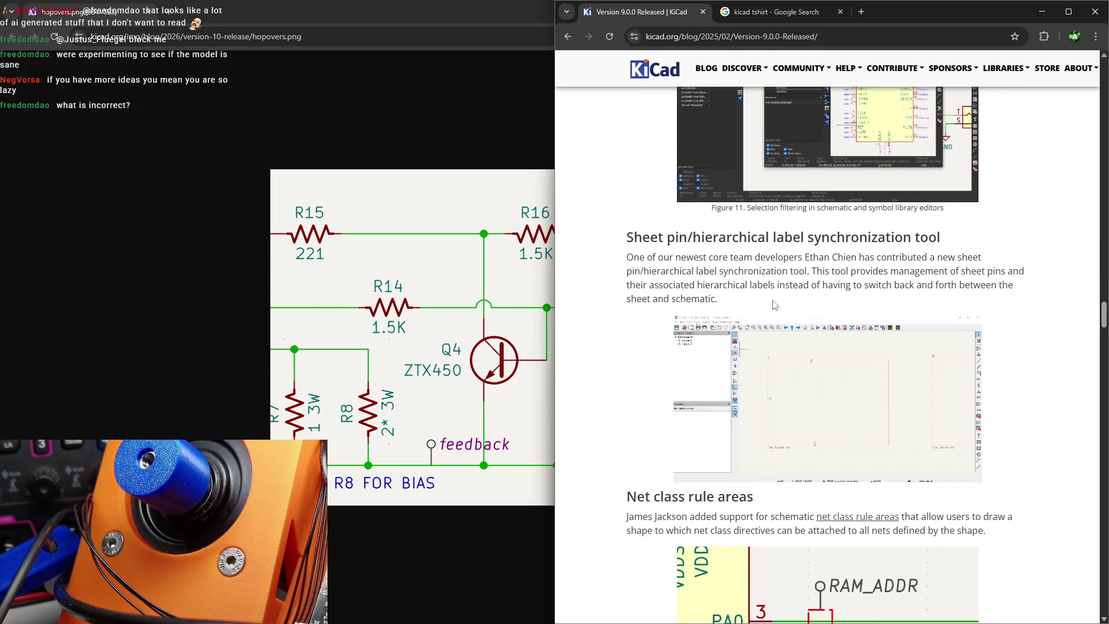
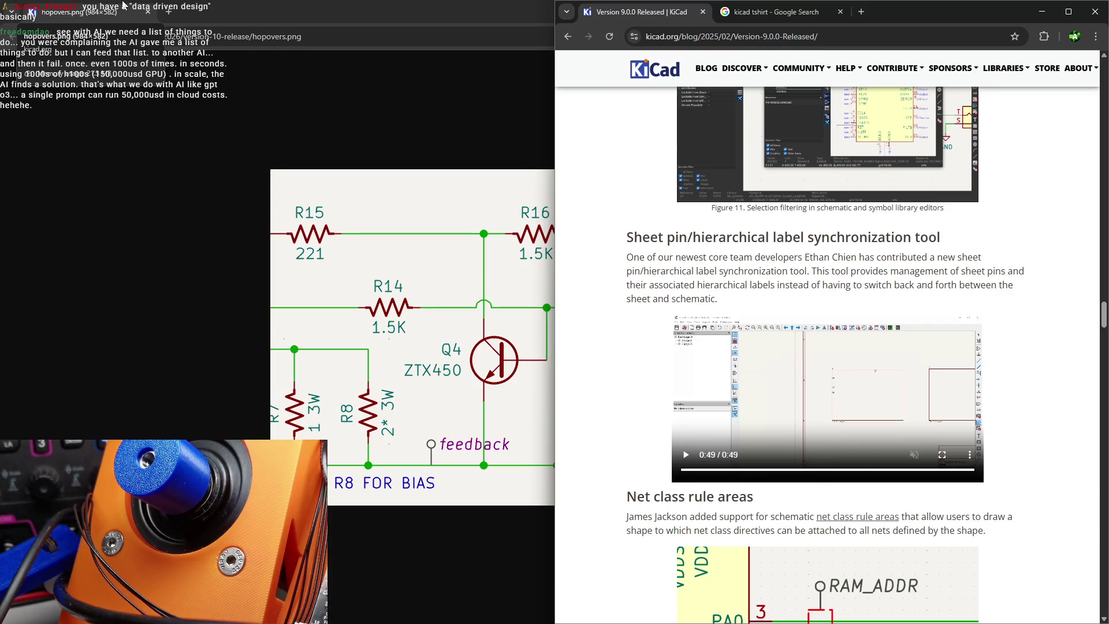
- Scroll the KiCad 9.0 release notes up from sheet pin synchronization to Component classes
scroll(877, 331, "up", 20)
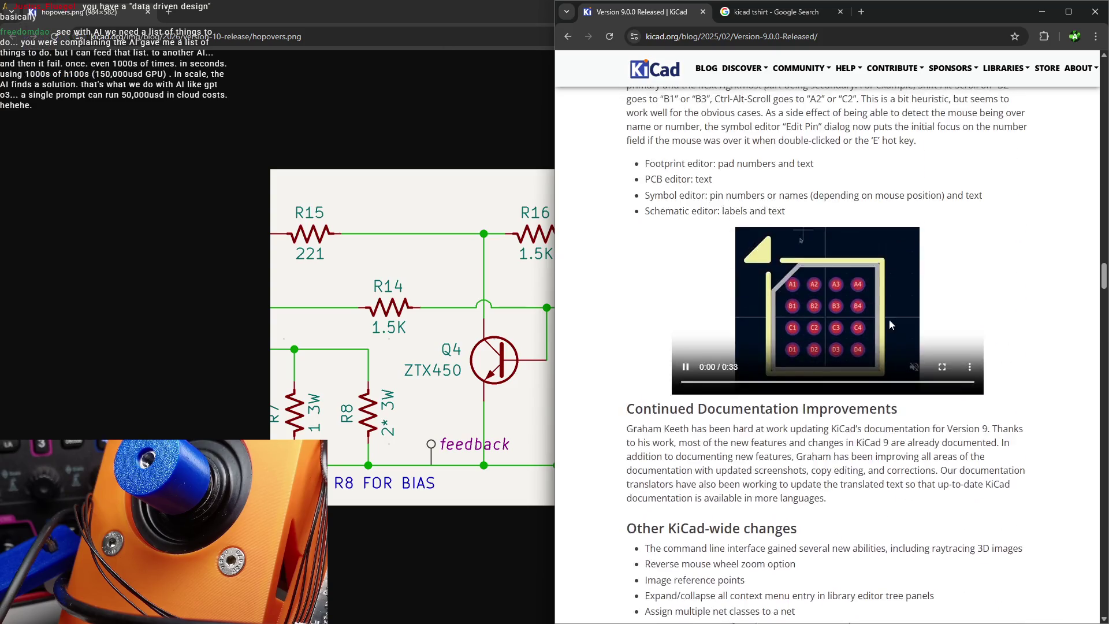
scroll(877, 331, "up", 20)
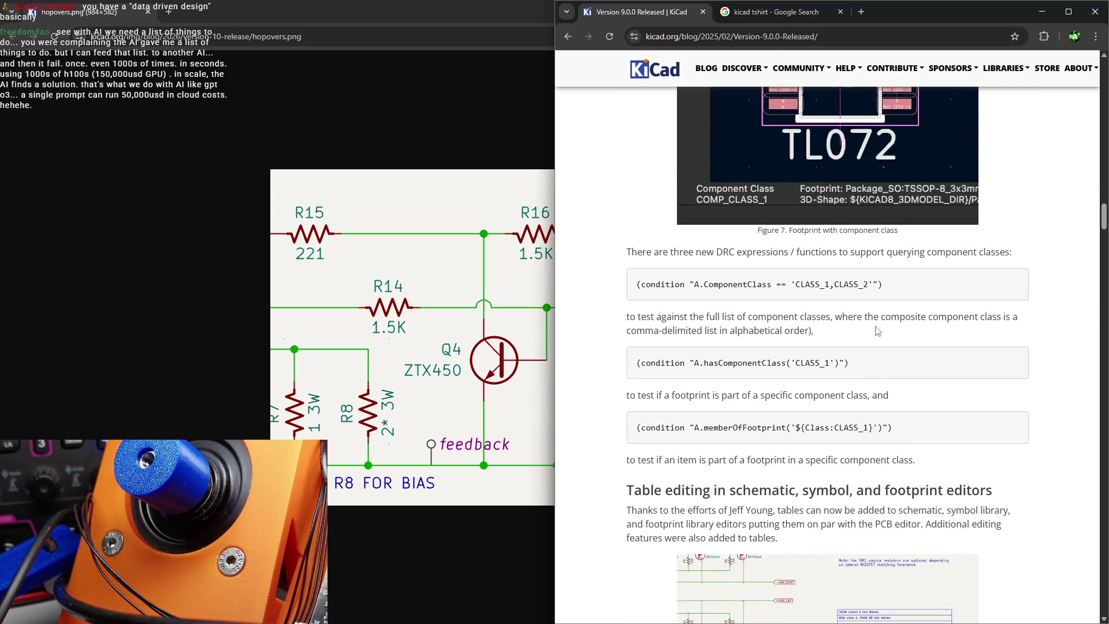
scroll(875, 330, "up", 20)
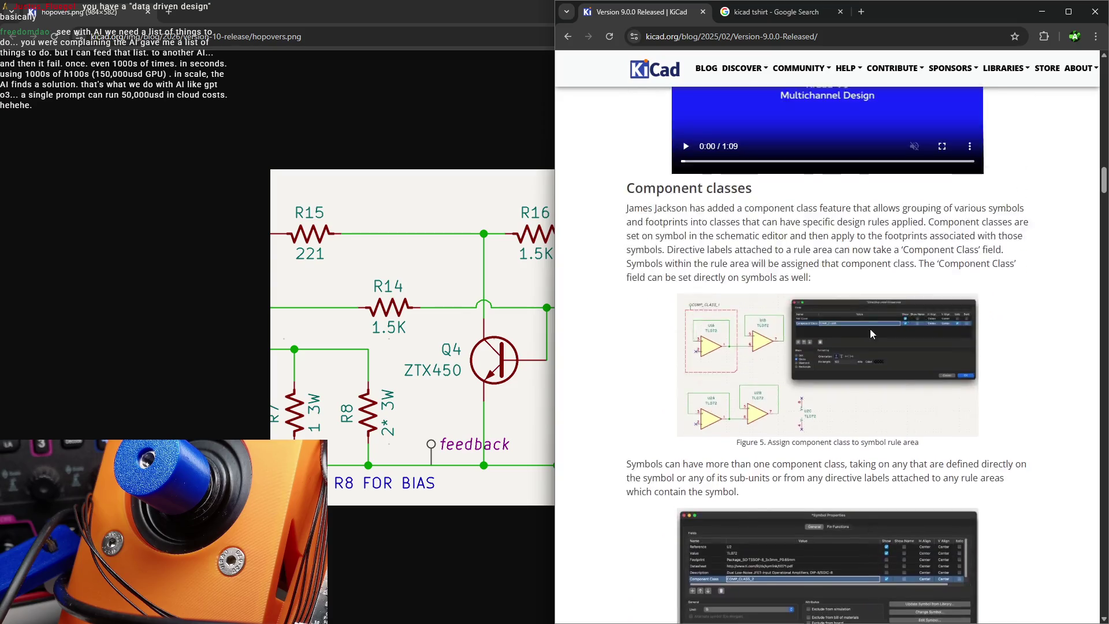
scroll(870, 333, "up", 3)
scroll(763, 400, "down", 4)
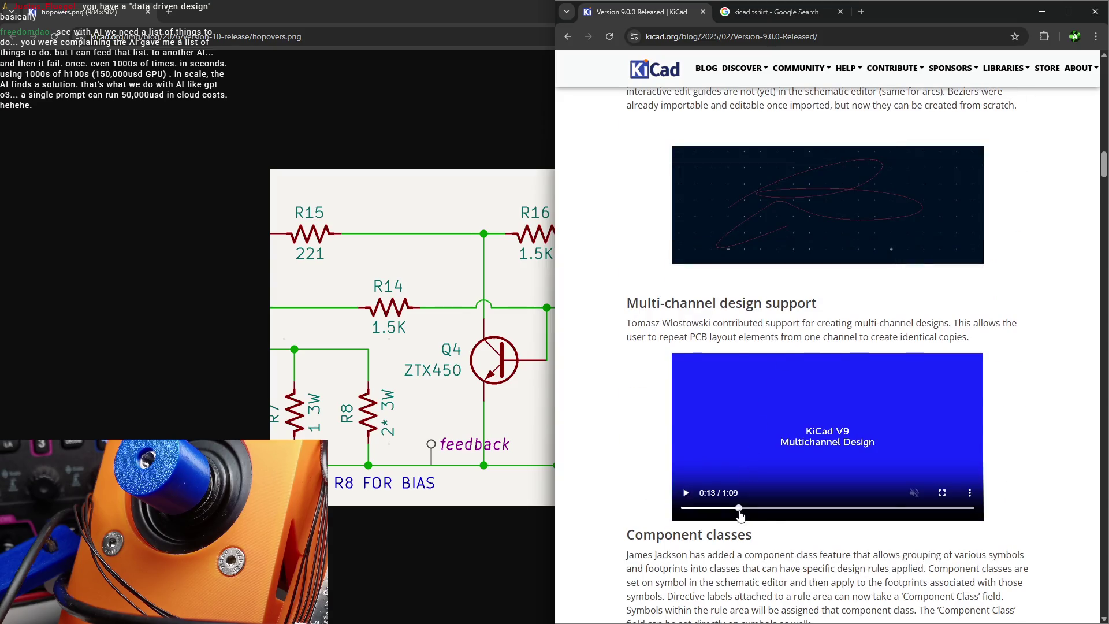
- Watch the Multichannel Design video fullscreen from 0:21, then bring the R15–R18/Q4 schematic image forward
left_click(772, 509)
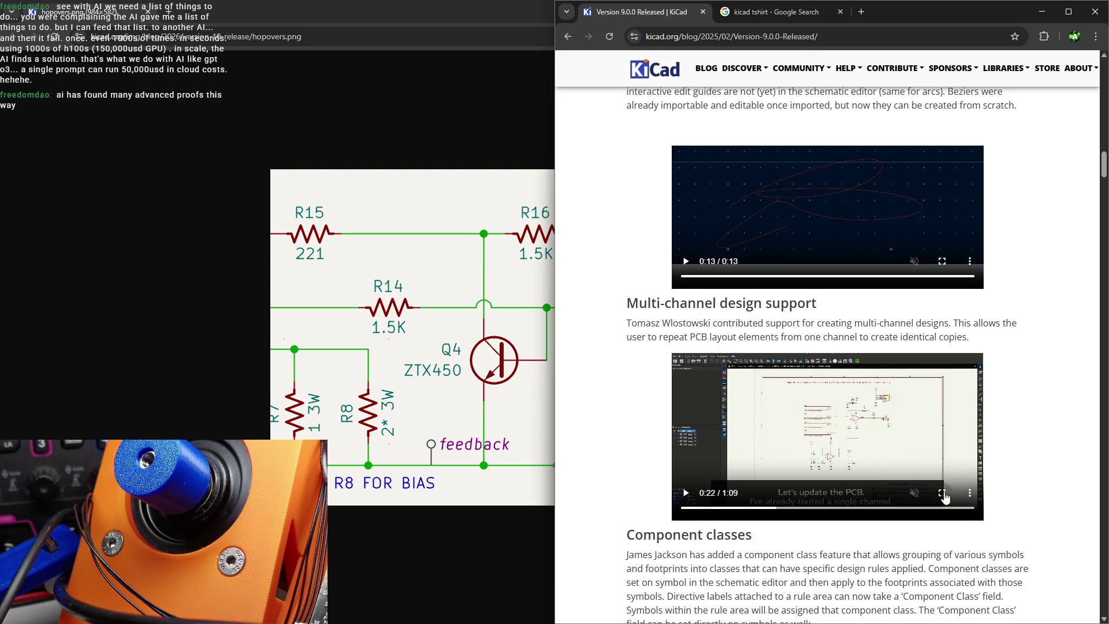
left_click(942, 492)
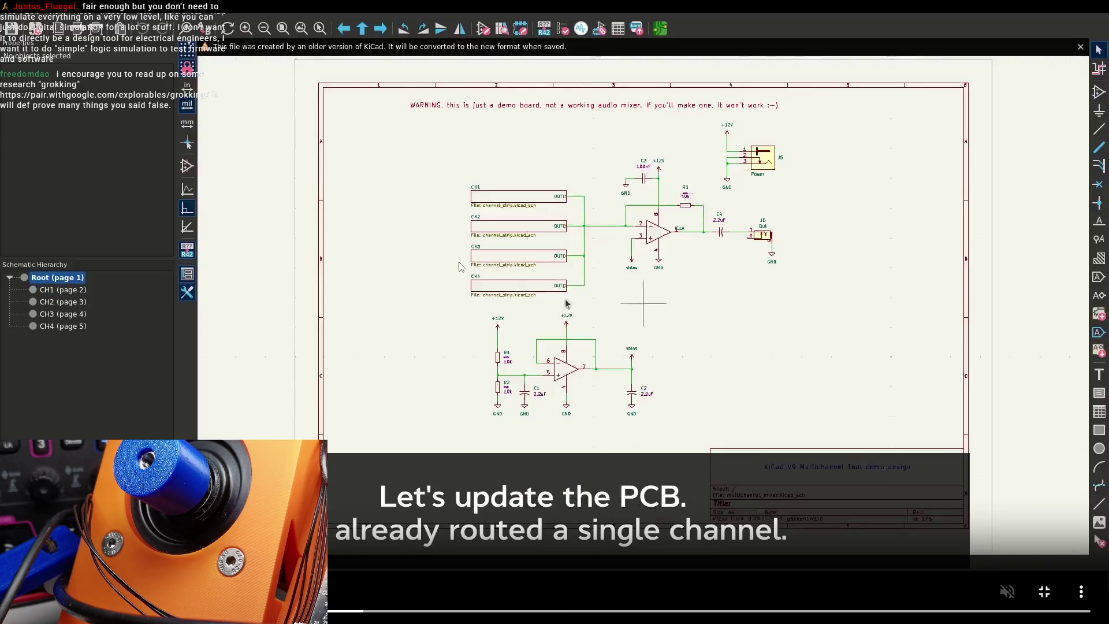
key("Escape")
left_click(239, 151)
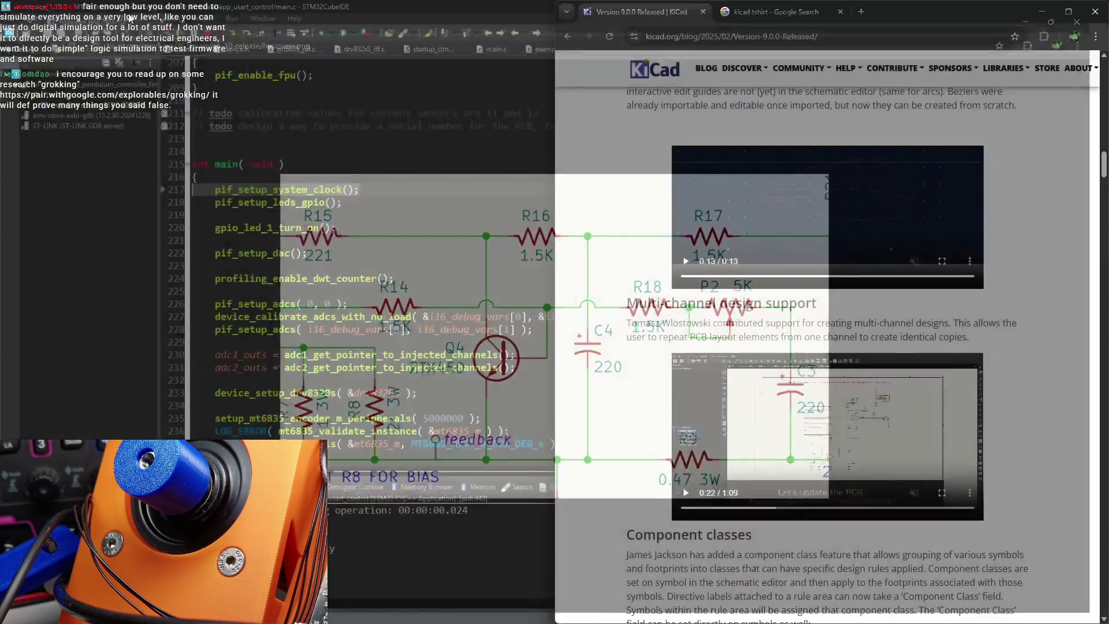
- Close the schematic image window to return to the KiCad 9.0 release notes
middle_click(127, 10)
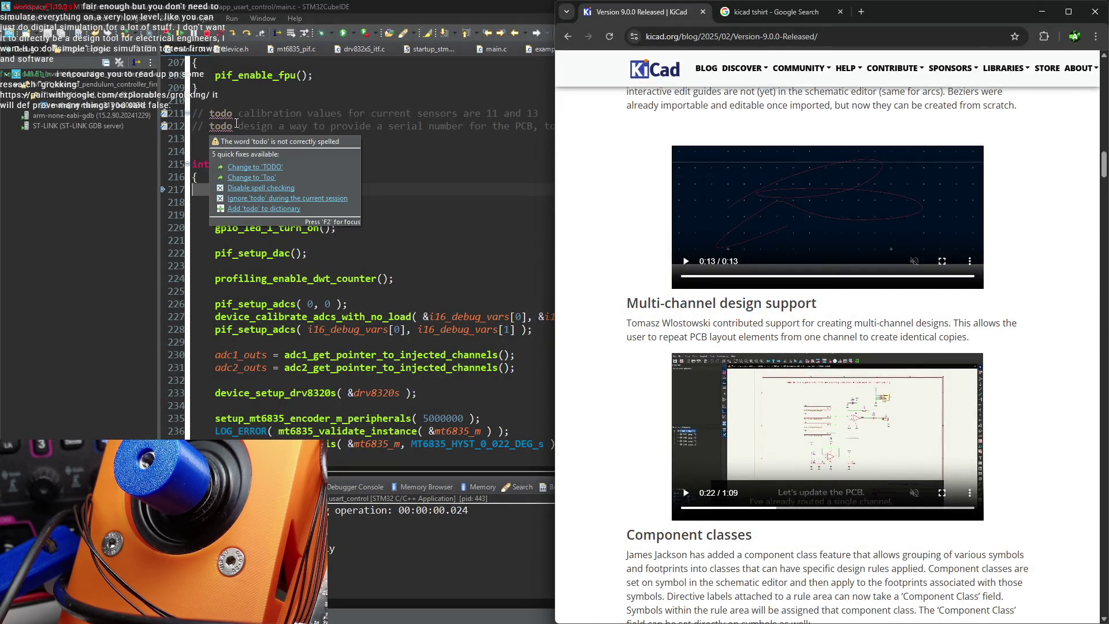